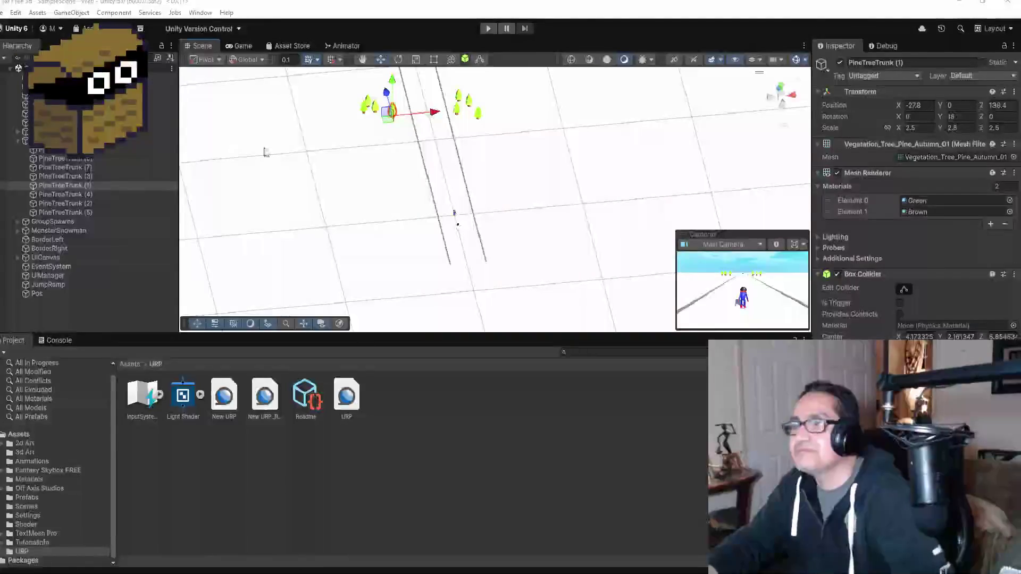
- Undo the pine tree's last position and scale change
{"action": "scroll", "coordinate": [431, 160], "scroll_direction": "up", "scroll_amount": 3}
{"action": "scroll", "coordinate": [429, 154], "scroll_direction": "down", "scroll_amount": 3}
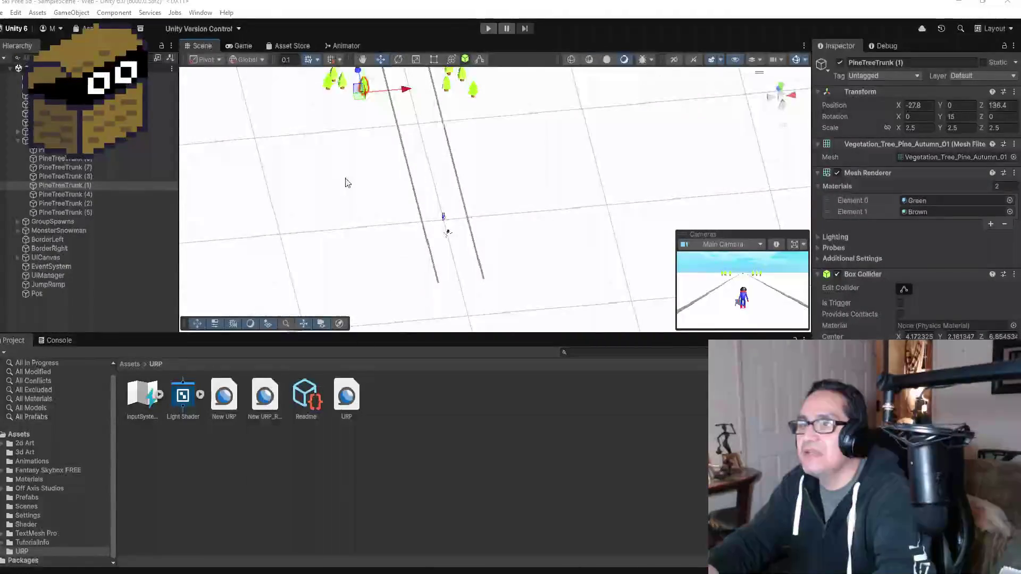
{"action": "key", "text": "ctrl+z"}
{"action": "key", "text": "ctrl+z"}
{"action": "key", "text": "ctrl+y"}
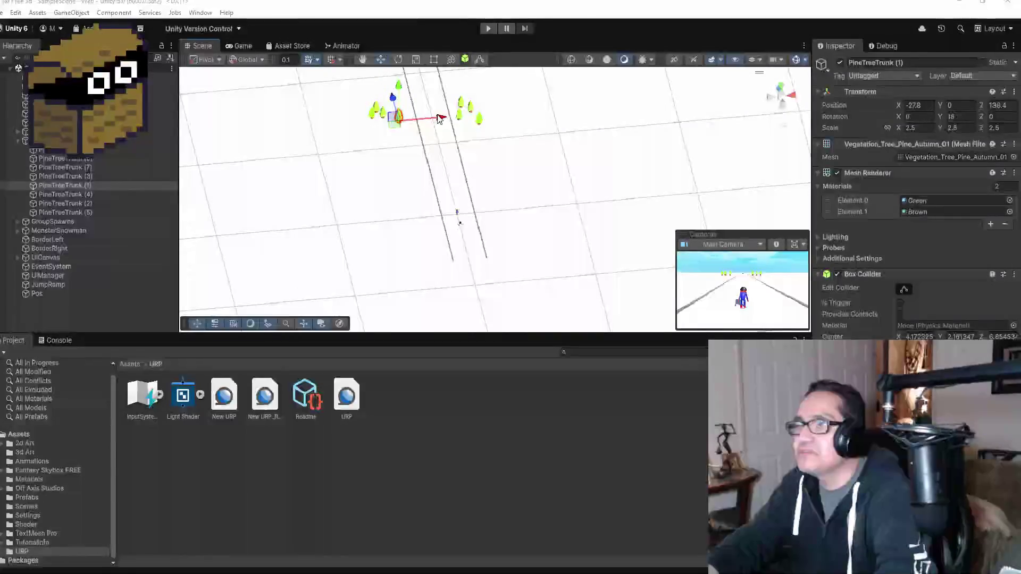
{"action": "key", "text": "ctrl+z"}
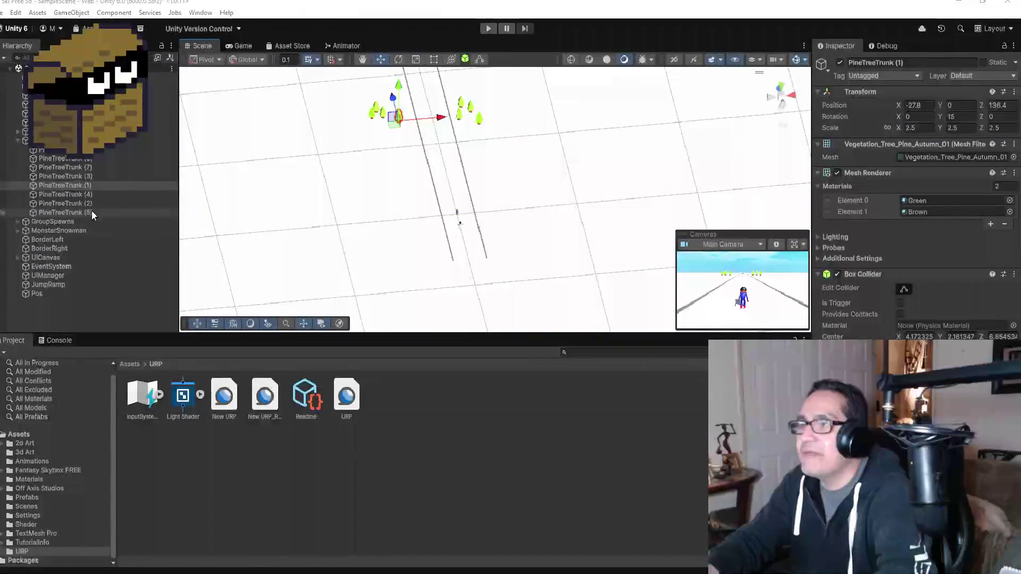
- Duplicate PineTreeTrunk (5) and place the copy, PineTreeTrunk (8), in the right tree cluster
{"action": "left_click", "coordinate": [92, 212]}
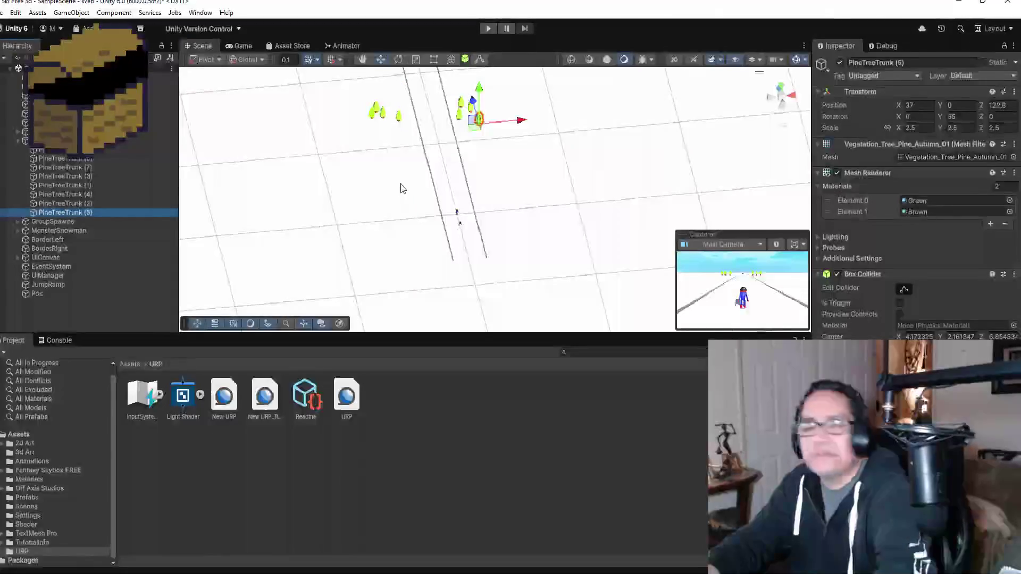
{"action": "key", "text": "f"}
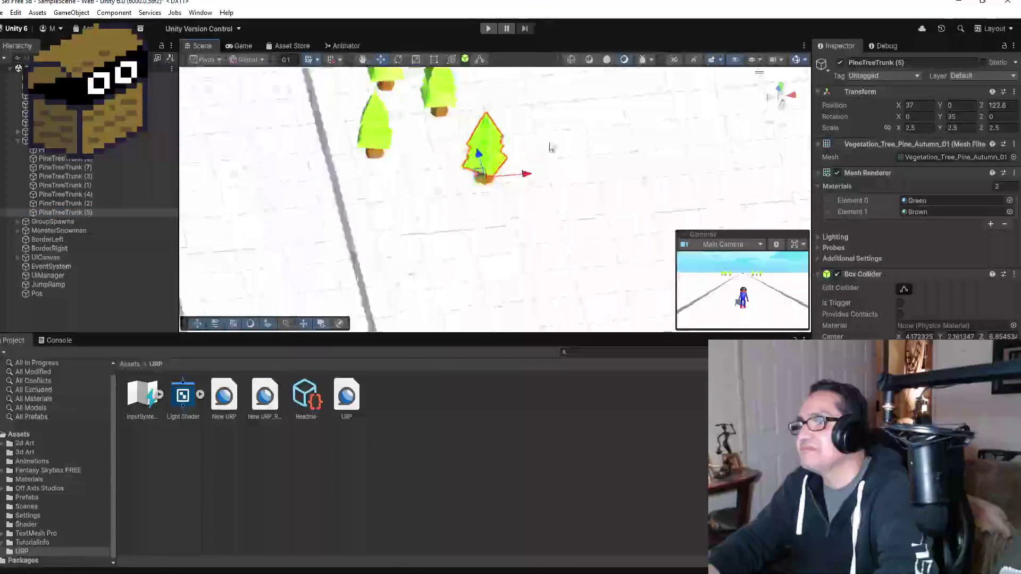
{"action": "scroll", "coordinate": [546, 184], "scroll_direction": "down", "scroll_amount": 3}
{"action": "left_click", "coordinate": [84, 209]}
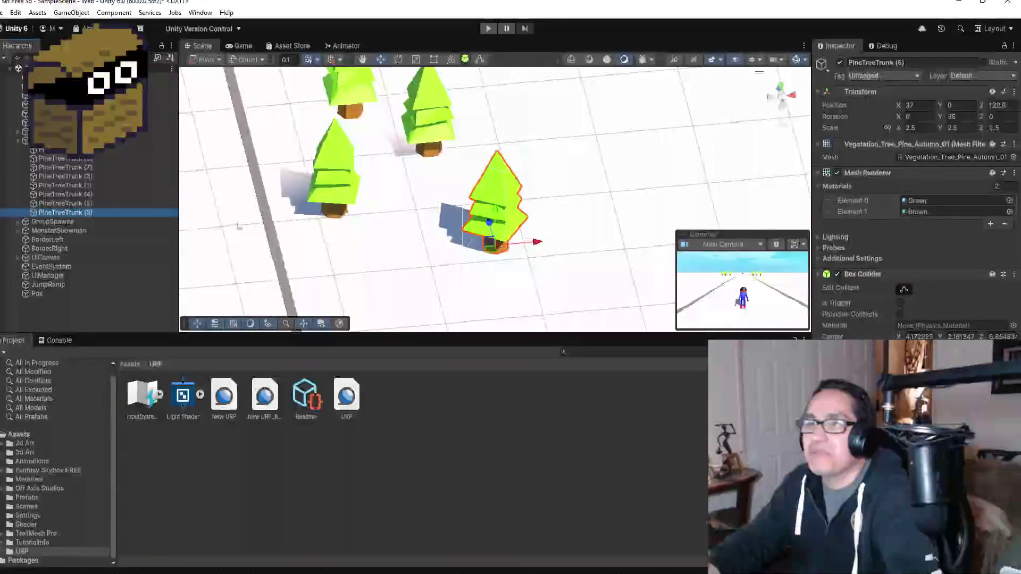
{"action": "key", "text": "ctrl+d"}
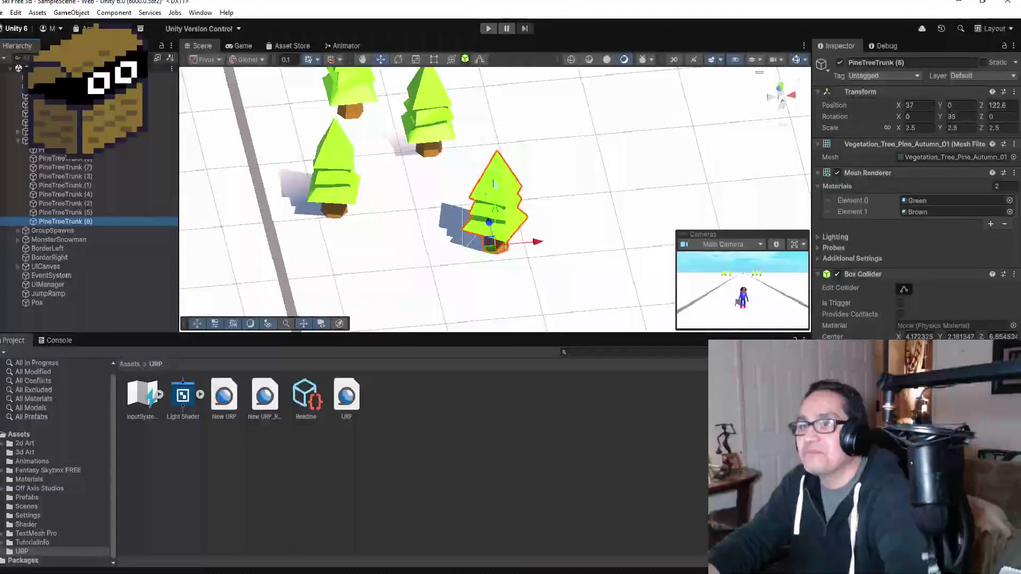
{"action": "mouse_move", "coordinate": [510, 226]}
{"action": "left_mouse_down"}
{"action": "mouse_move", "coordinate": [483, 172]}
{"action": "mouse_move", "coordinate": [526, 175]}
{"action": "mouse_move", "coordinate": [452, 187]}
{"action": "mouse_move", "coordinate": [415, 221]}
{"action": "left_mouse_up"}
- Duplicate the tree again and move PineTreeTrunk (9) to X -36, Z 132.5 in the left cluster
{"action": "scroll", "coordinate": [518, 221], "scroll_direction": "down", "scroll_amount": 4}
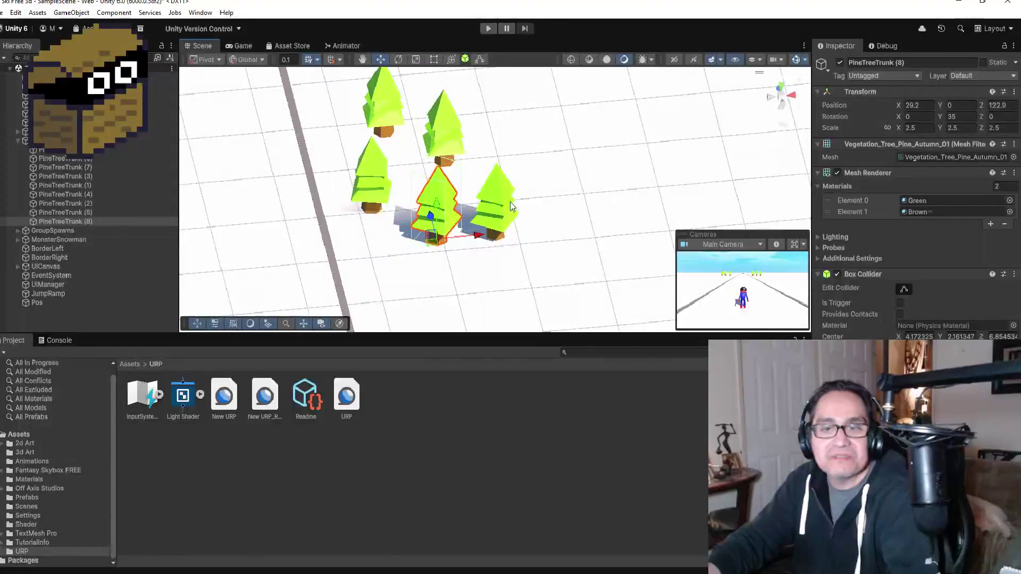
{"action": "scroll", "coordinate": [518, 222], "scroll_direction": "down", "scroll_amount": 3}
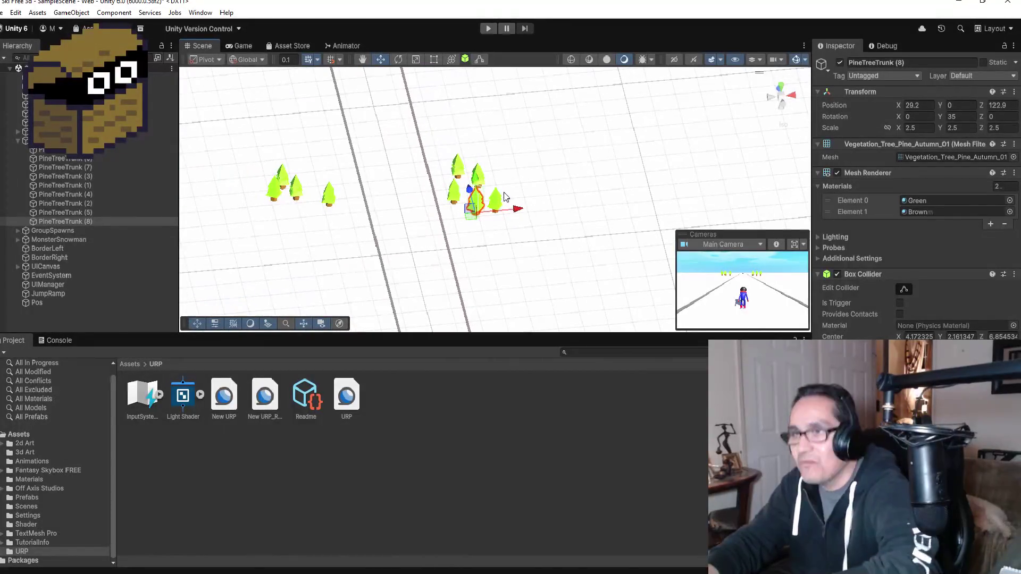
{"action": "key", "text": "ctrl+d"}
{"action": "mouse_move", "coordinate": [518, 213]}
{"action": "left_mouse_down"}
{"action": "mouse_move", "coordinate": [356, 215]}
{"action": "mouse_move", "coordinate": [304, 192]}
{"action": "left_mouse_up"}
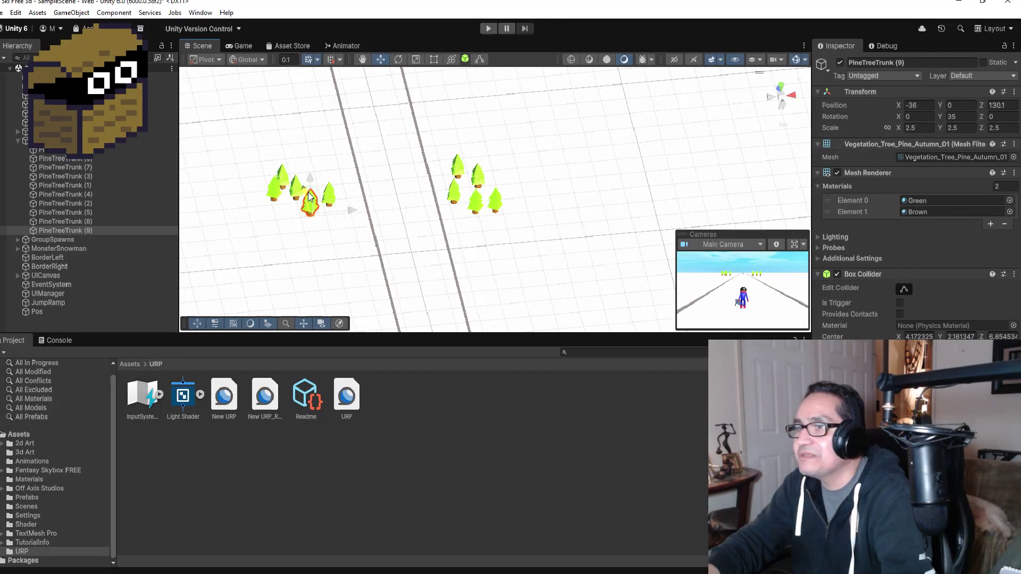
{"action": "left_click_drag", "start_coordinate": [442, 230], "coordinate": [471, 221]}
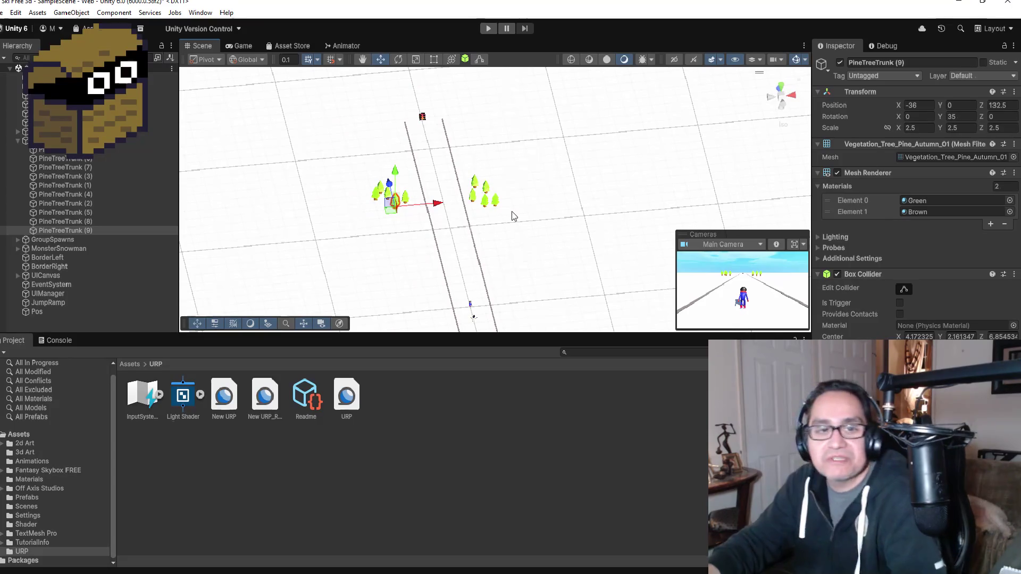
{"action": "scroll", "coordinate": [513, 209], "scroll_direction": "down", "scroll_amount": 2}
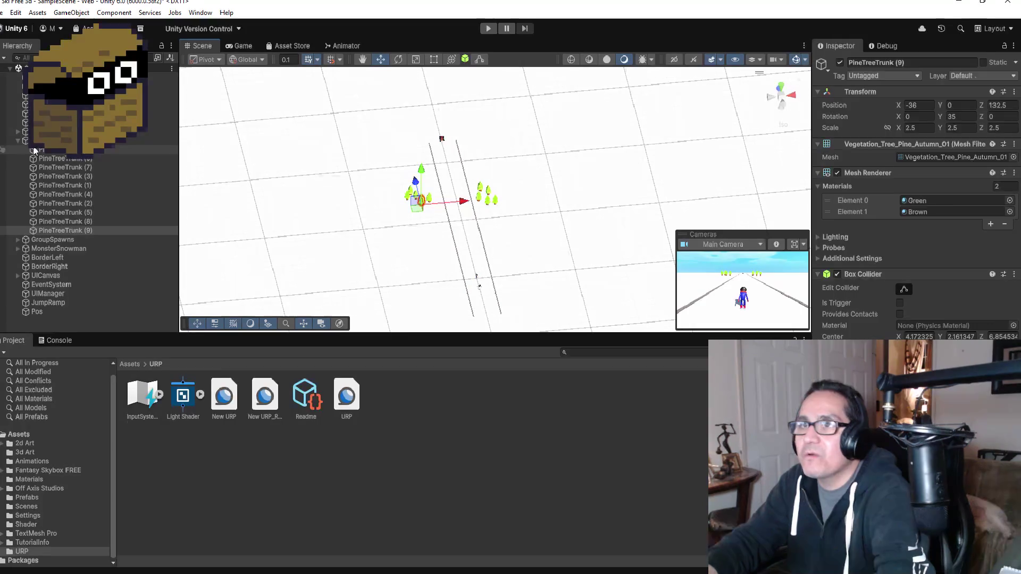
- Collapse the pine tree group and show the root Assets folder with SpawnTrees, SpawnRocks and UIManager
{"action": "left_click", "coordinate": [18, 141]}
{"action": "key", "text": "ctrl+z"}
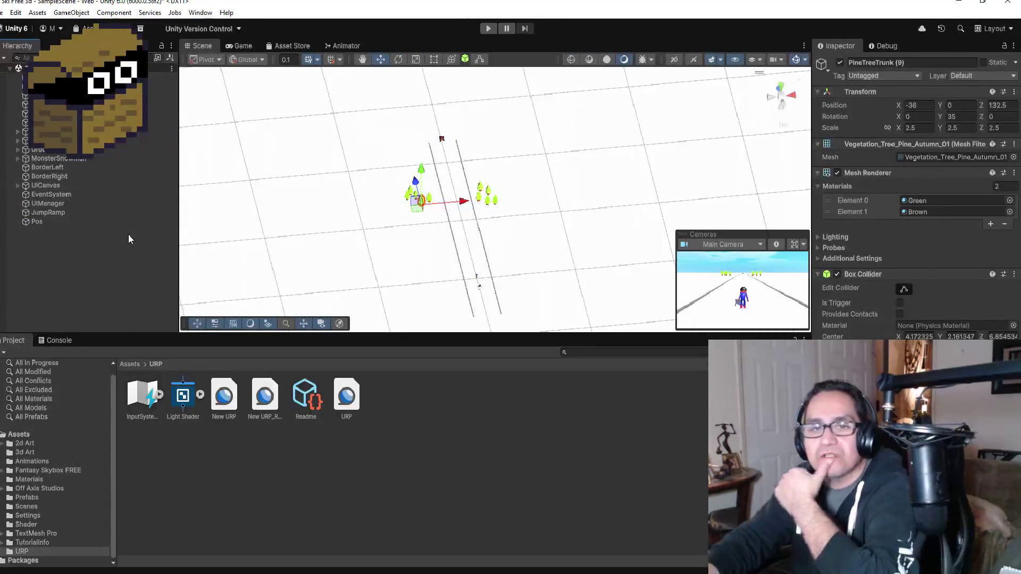
{"action": "key", "text": "ctrl+y"}
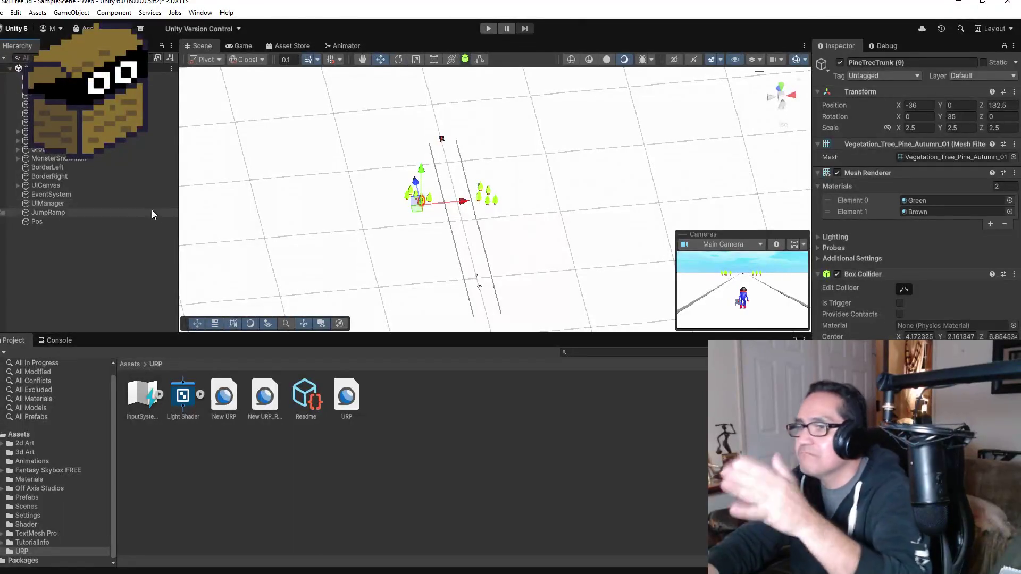
{"action": "left_click", "coordinate": [128, 365]}
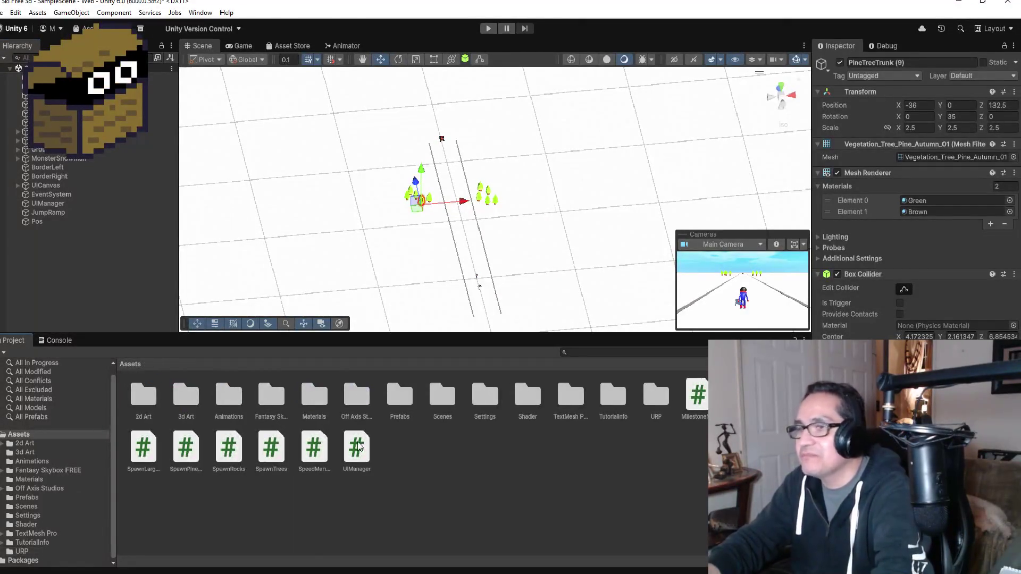
- Frame the JumpRamp cube at X -2.43 and orbit the Scene view to see it front-on
{"action": "double_click", "coordinate": [57, 214]}
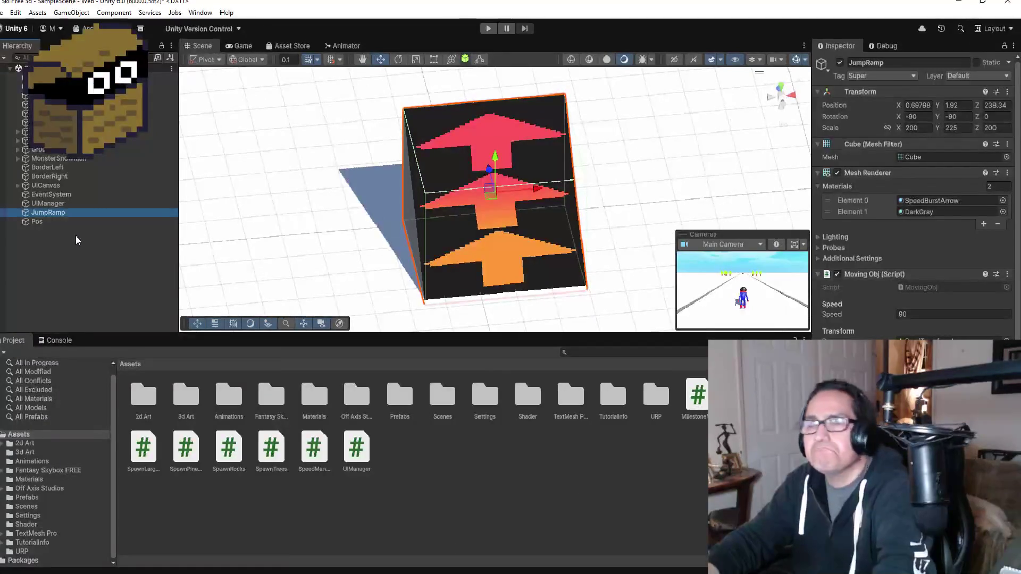
{"action": "scroll", "coordinate": [489, 228], "scroll_direction": "down", "scroll_amount": 2}
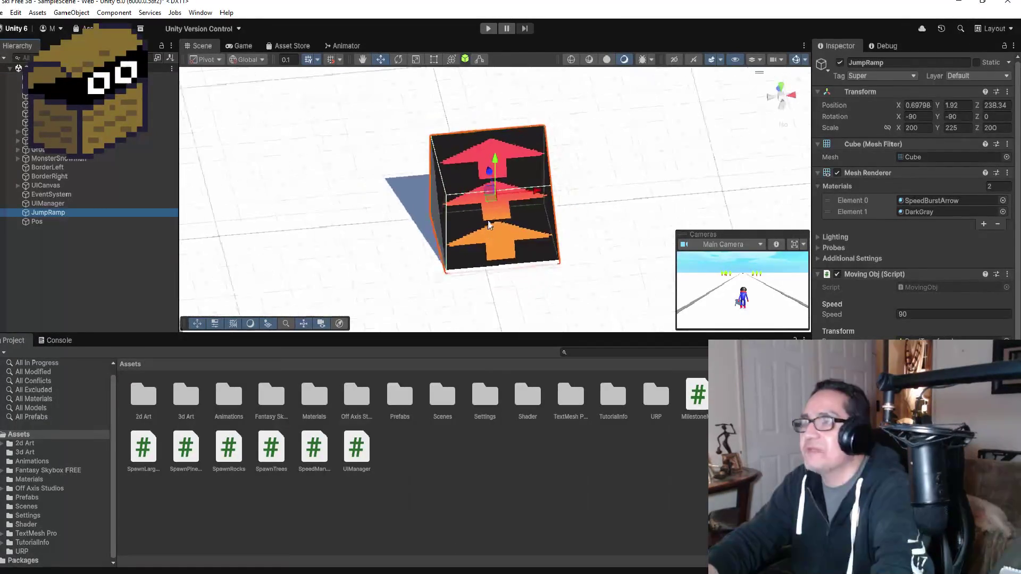
{"action": "scroll", "coordinate": [490, 229], "scroll_direction": "down", "scroll_amount": 3}
{"action": "mouse_move", "coordinate": [577, 196]}
{"action": "left_mouse_down"}
{"action": "mouse_move", "coordinate": [529, 203]}
{"action": "mouse_move", "coordinate": [536, 216]}
{"action": "mouse_move", "coordinate": [492, 201]}
{"action": "mouse_move", "coordinate": [540, 207]}
{"action": "left_mouse_up"}
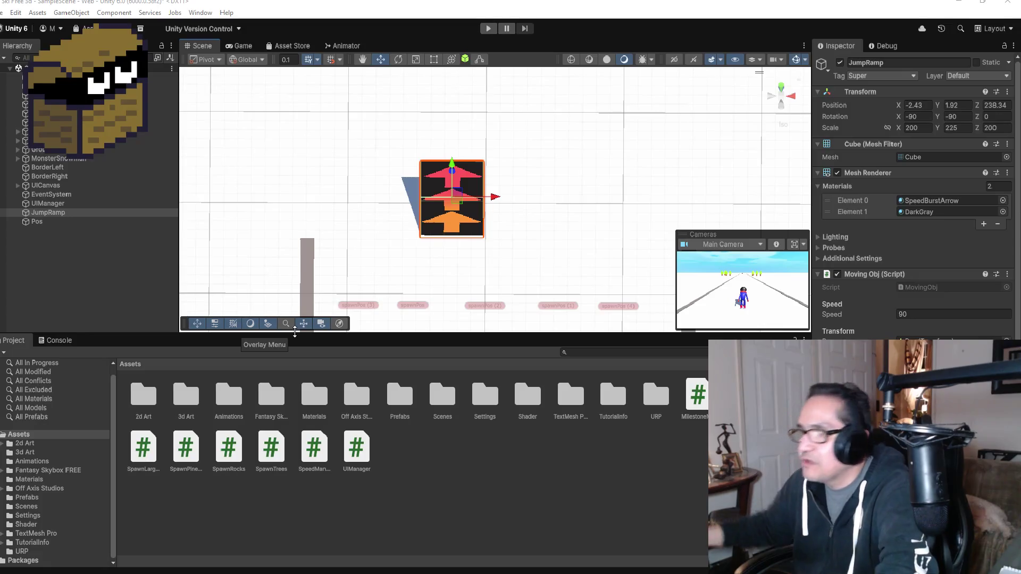
{"action": "left_click", "coordinate": [62, 259]}
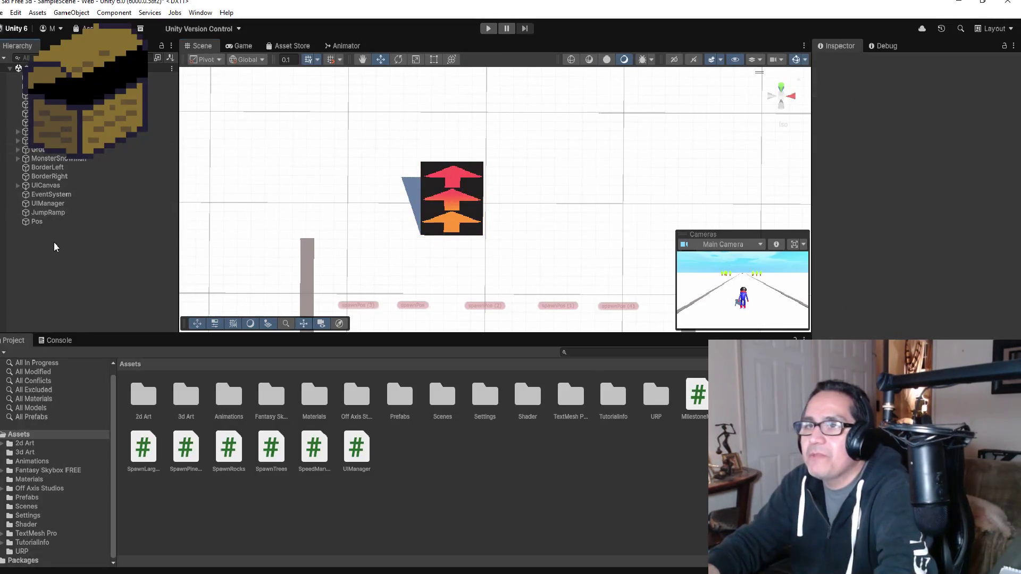
- Create an empty game object named RampObj at position 0, 0, 0
{"action": "right_click", "coordinate": [54, 227]}
{"action": "left_click", "coordinate": [92, 411]}
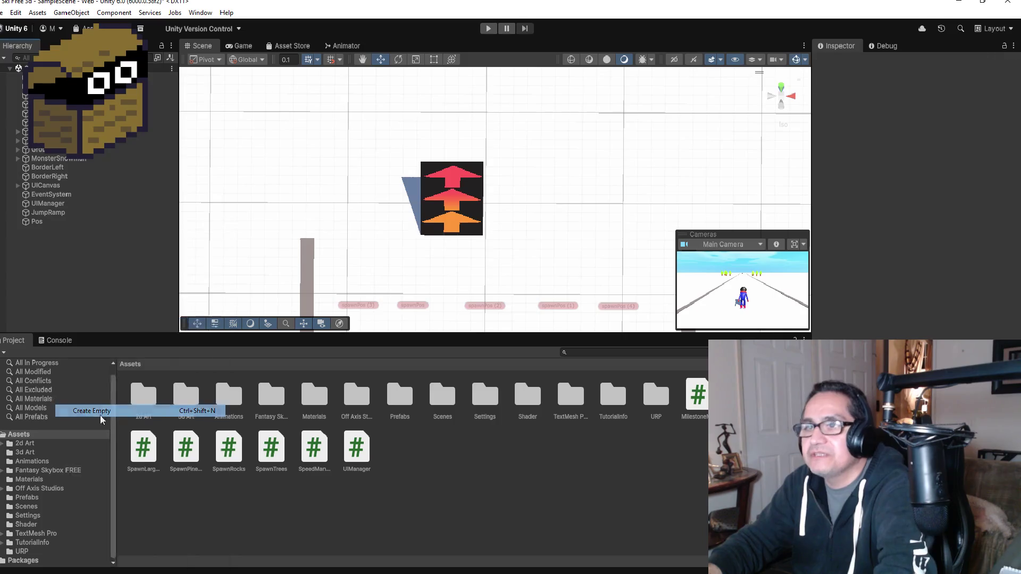
{"action": "left_click", "coordinate": [916, 62]}
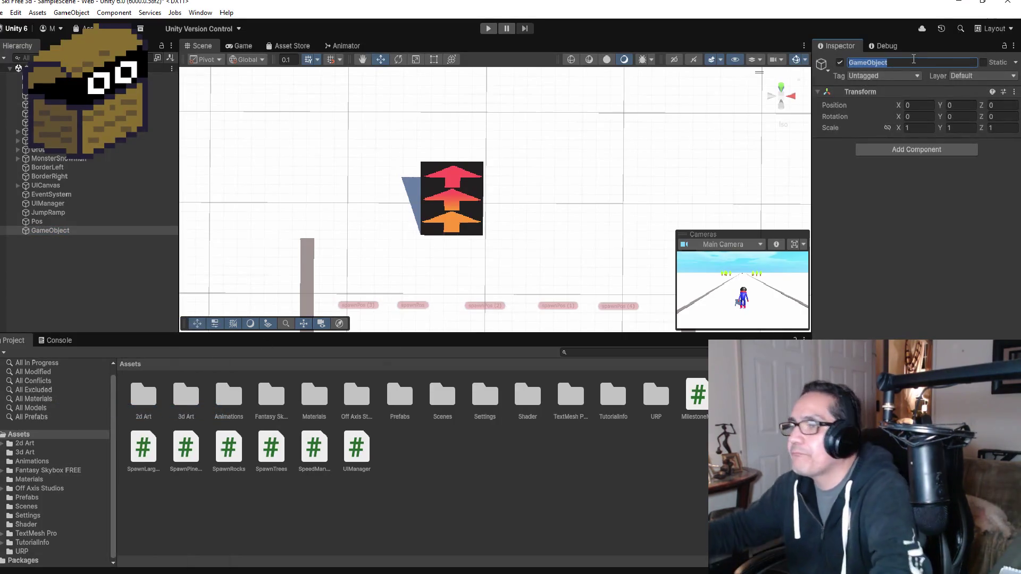
{"action": "type", "text": "RampObj"}
{"action": "key", "text": "Return"}
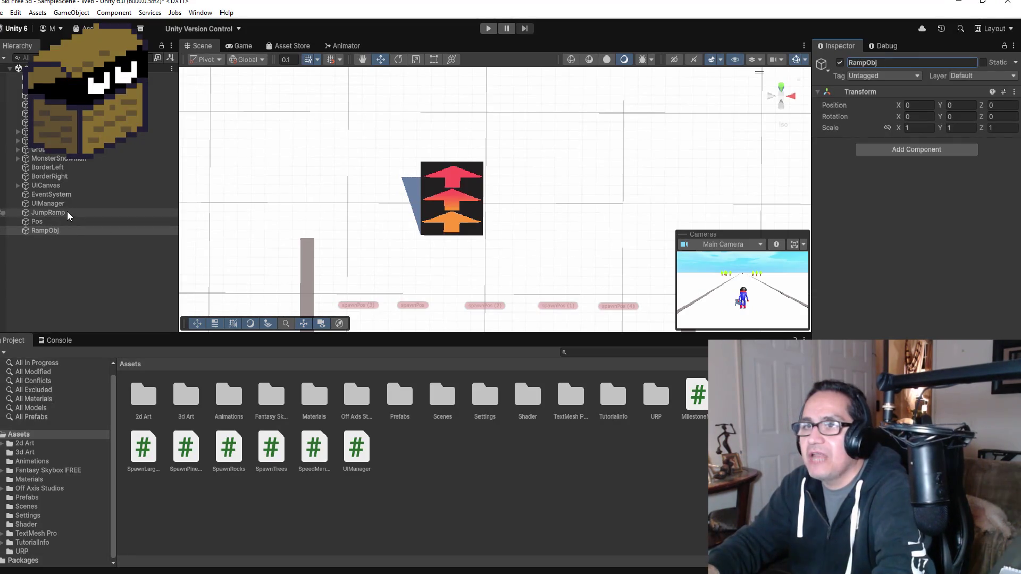
{"action": "left_click", "coordinate": [68, 215]}
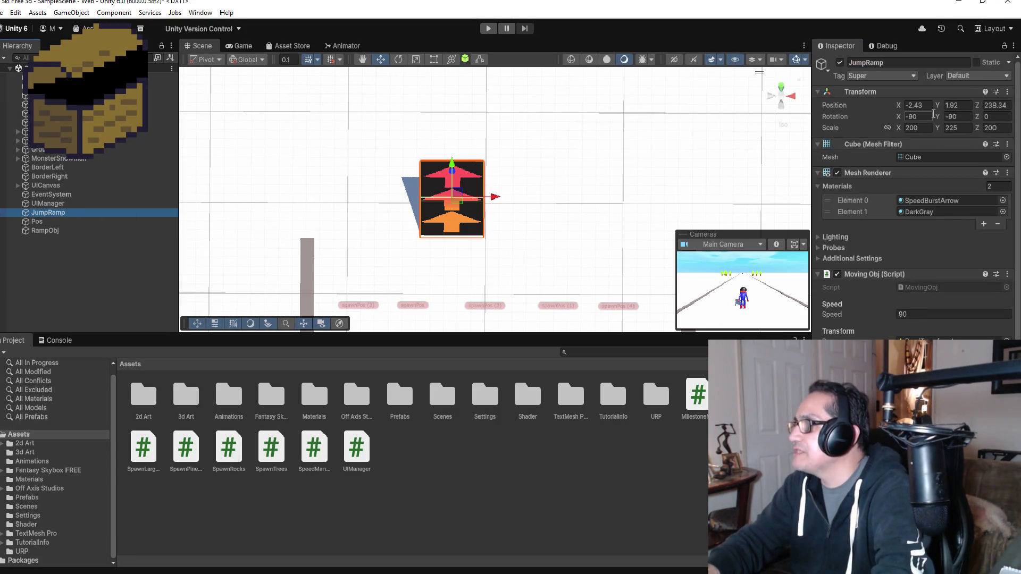
- Set JumpRamp's Position X from -2.43 to 0 to centre it on the track
{"action": "left_click", "coordinate": [928, 127]}
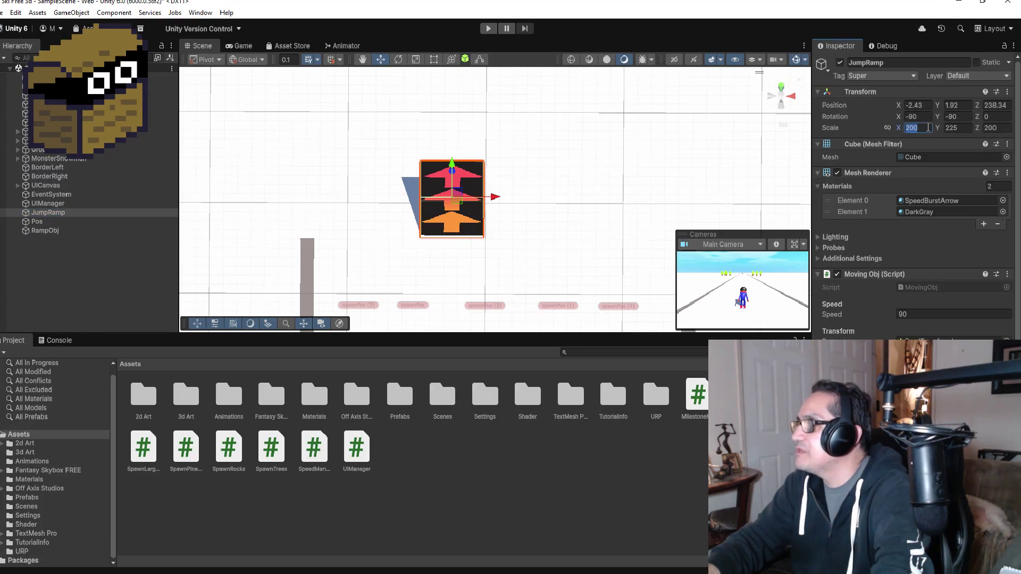
{"action": "left_click", "coordinate": [925, 104]}
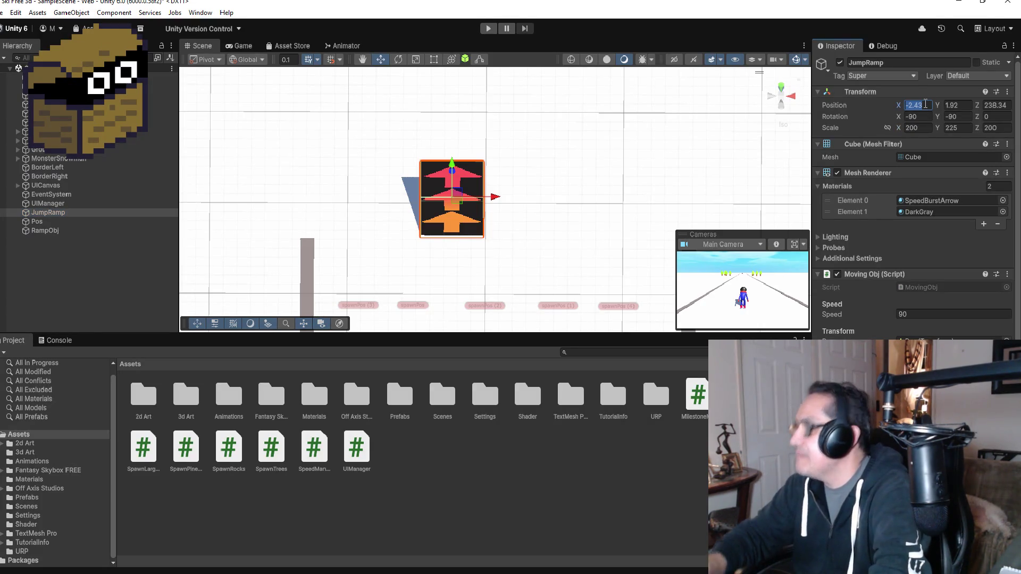
{"action": "type", "text": "0"}
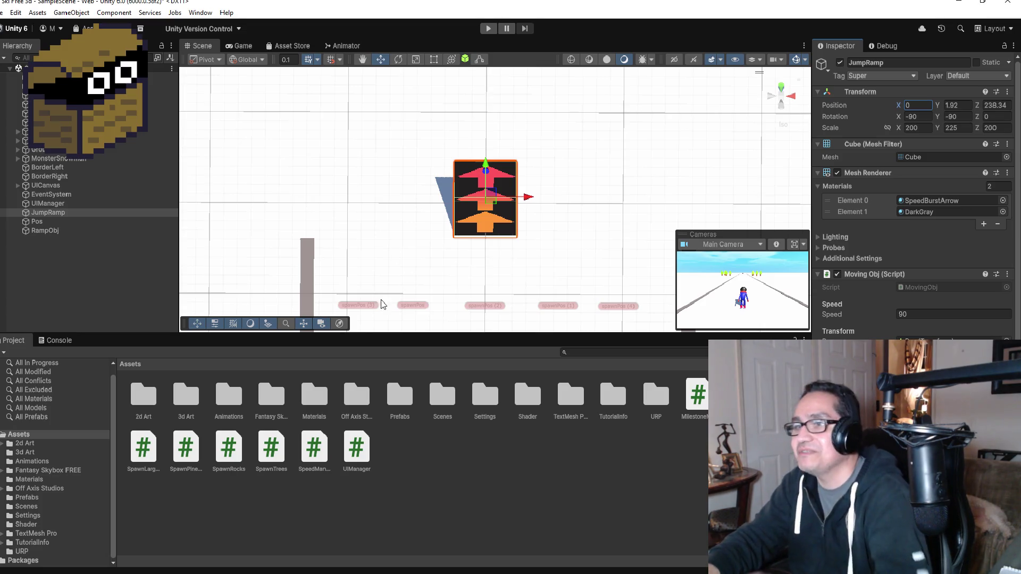
{"action": "left_click", "coordinate": [66, 259]}
{"action": "left_click", "coordinate": [49, 232]}
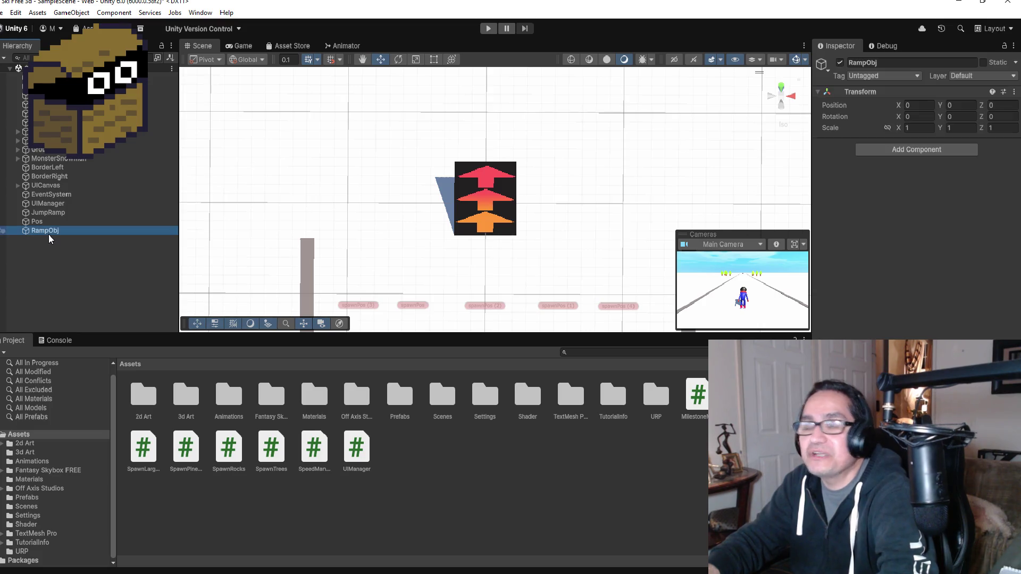
- Make JumpRamp and Pos children of RampObj
{"action": "left_click", "coordinate": [50, 213]}
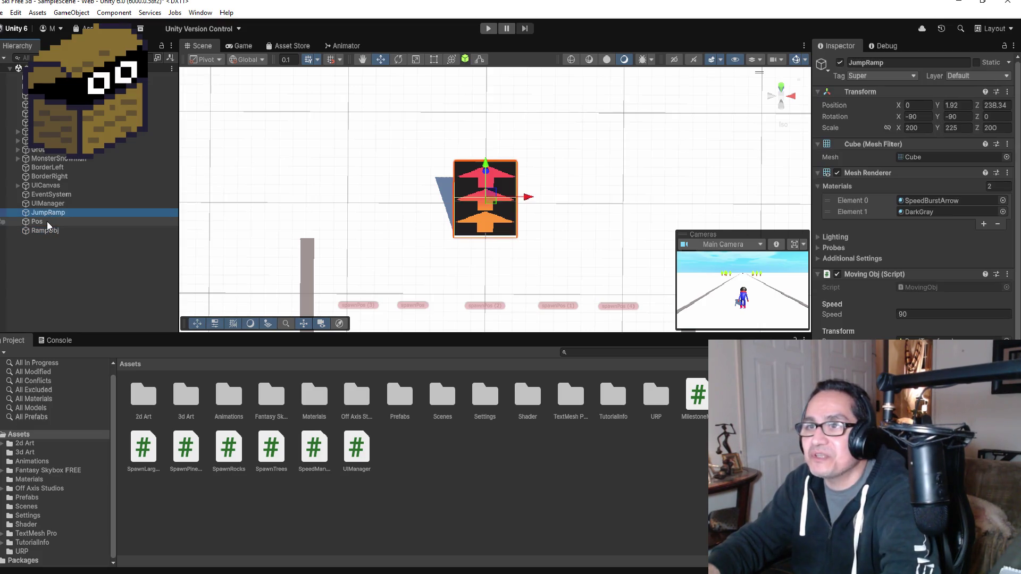
{"action": "key", "text": "shift+Down"}
{"action": "left_click_drag", "start_coordinate": [63, 211], "coordinate": [60, 232]}
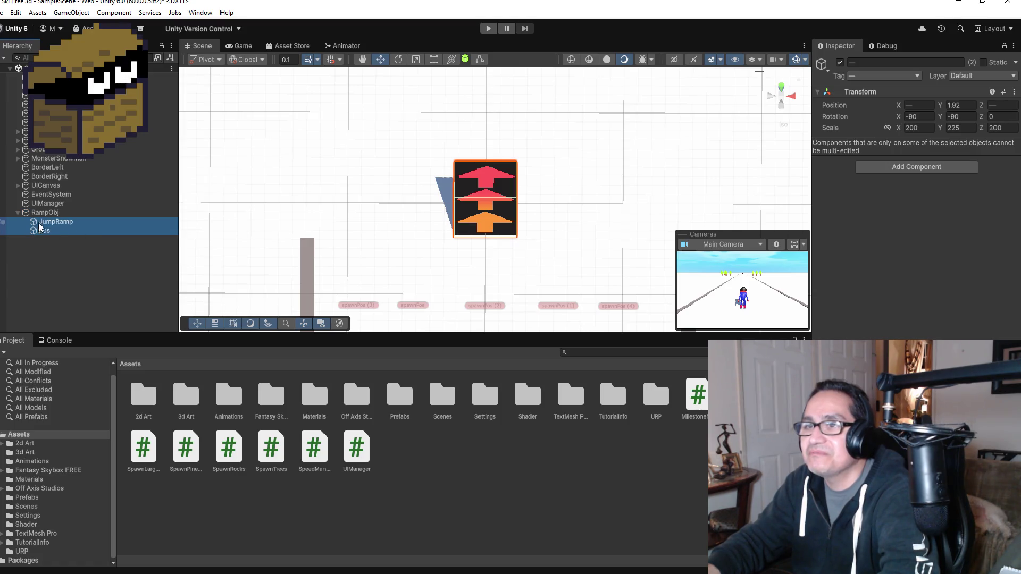
{"action": "left_click", "coordinate": [74, 222]}
{"action": "left_click", "coordinate": [53, 230], "text": "shift"}
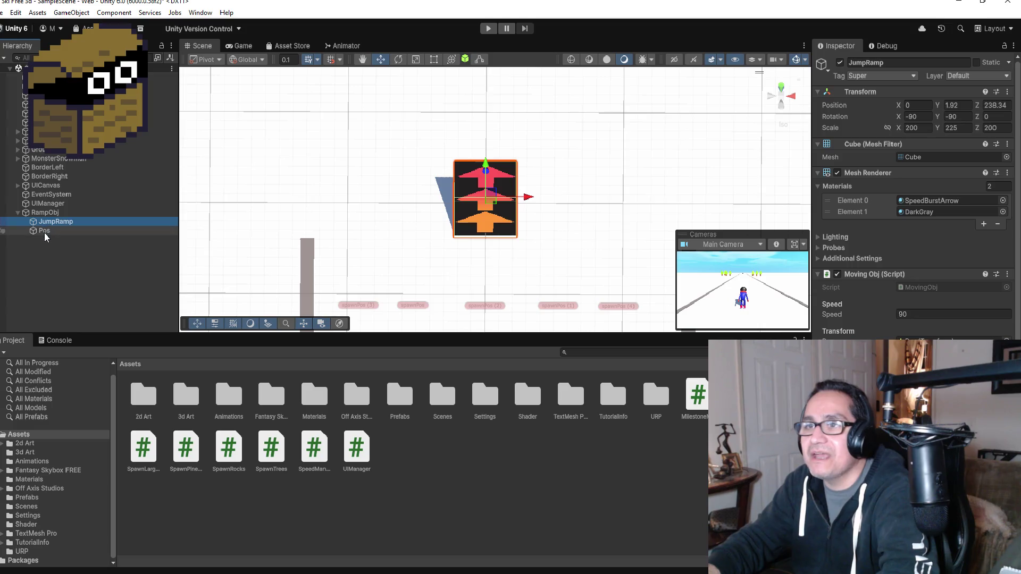
- Move JumpRamp and Pos back to the hierarchy root and set JumpRamp's Position Z to 0
{"action": "left_click_drag", "start_coordinate": [54, 231], "coordinate": [59, 208]}
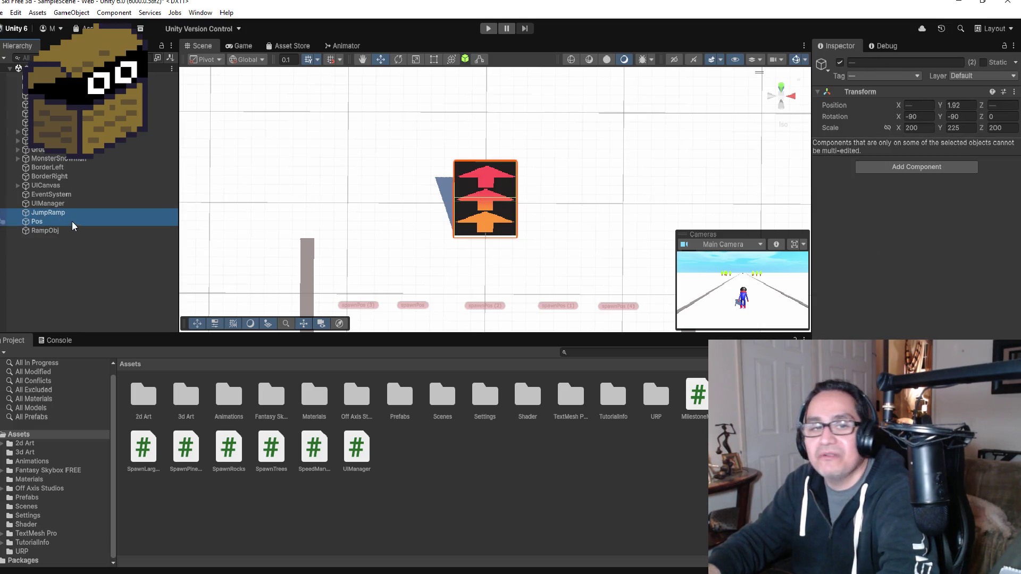
{"action": "left_click", "coordinate": [53, 230]}
{"action": "left_click", "coordinate": [48, 212]}
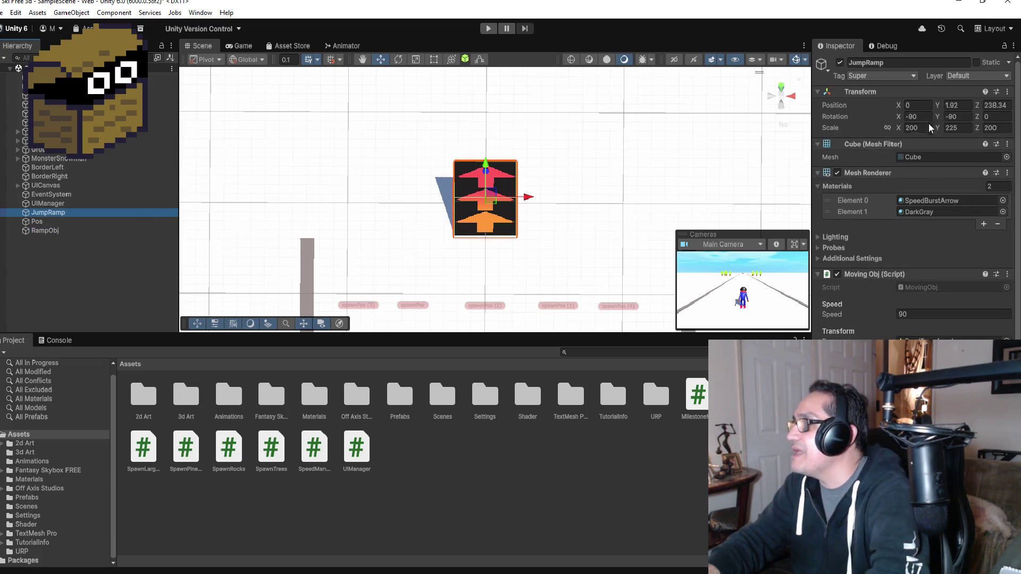
{"action": "left_click", "coordinate": [996, 105]}
{"action": "type", "text": "0"}
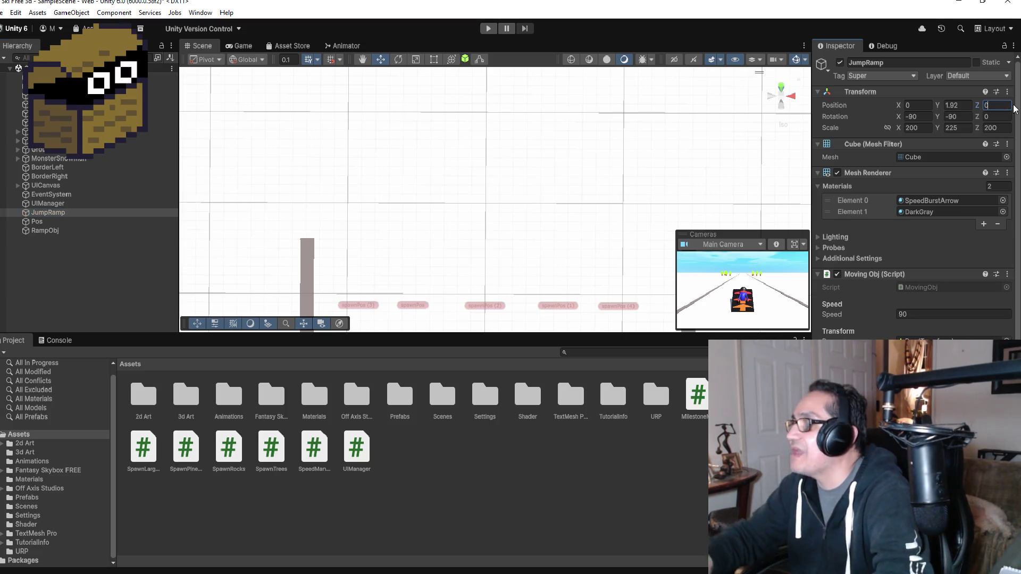
- Drag Pos back along the Z axis to Z -215.1
{"action": "left_click", "coordinate": [38, 221]}
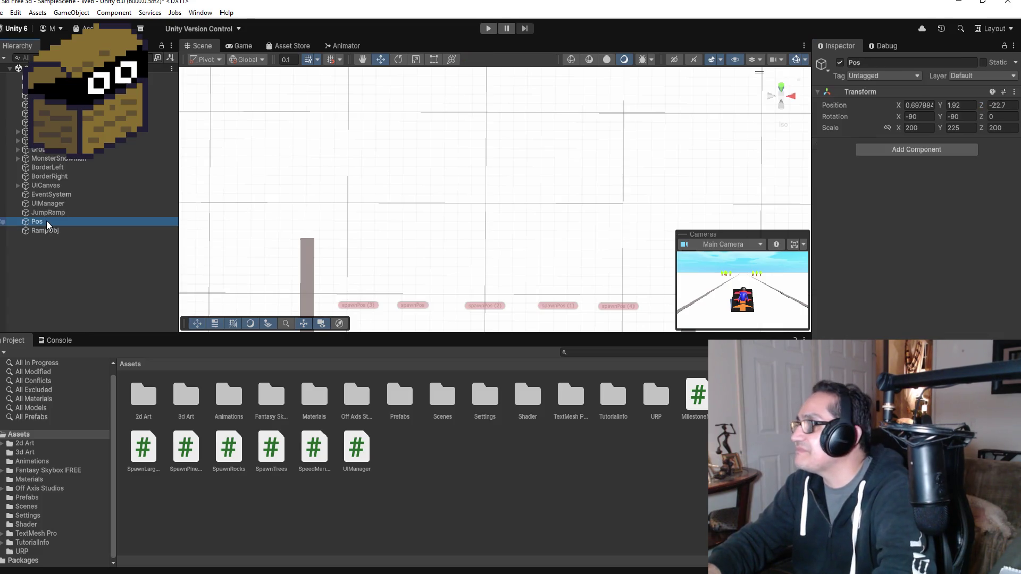
{"action": "left_click", "coordinate": [50, 213]}
{"action": "left_click", "coordinate": [38, 223]}
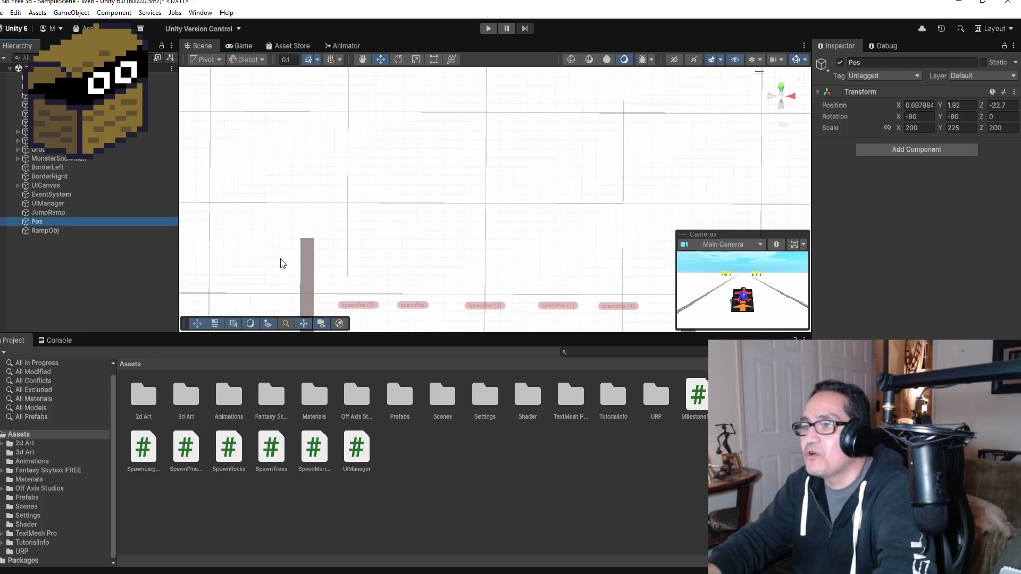
{"action": "double_click", "coordinate": [59, 221]}
{"action": "scroll", "coordinate": [573, 201], "scroll_direction": "down", "scroll_amount": 10}
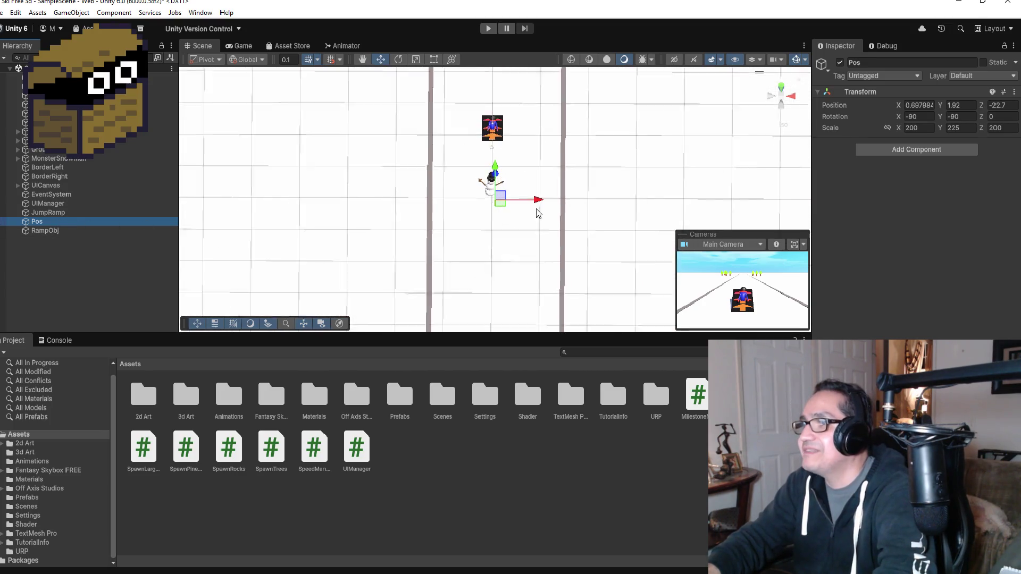
{"action": "left_click_drag", "start_coordinate": [498, 176], "coordinate": [501, 306]}
{"action": "scroll", "coordinate": [545, 246], "scroll_direction": "down", "scroll_amount": 3}
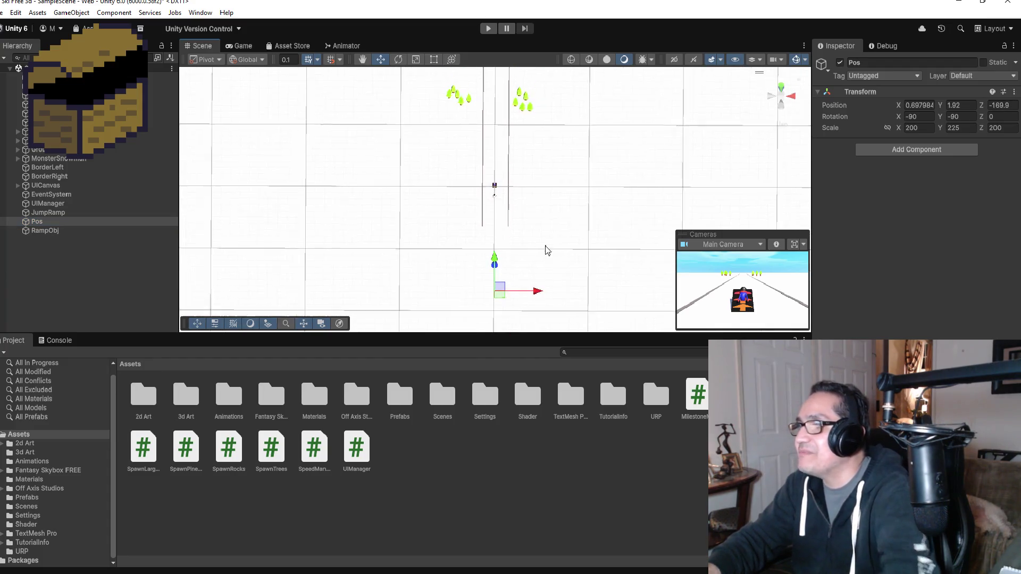
{"action": "left_click_drag", "start_coordinate": [499, 254], "coordinate": [499, 277]}
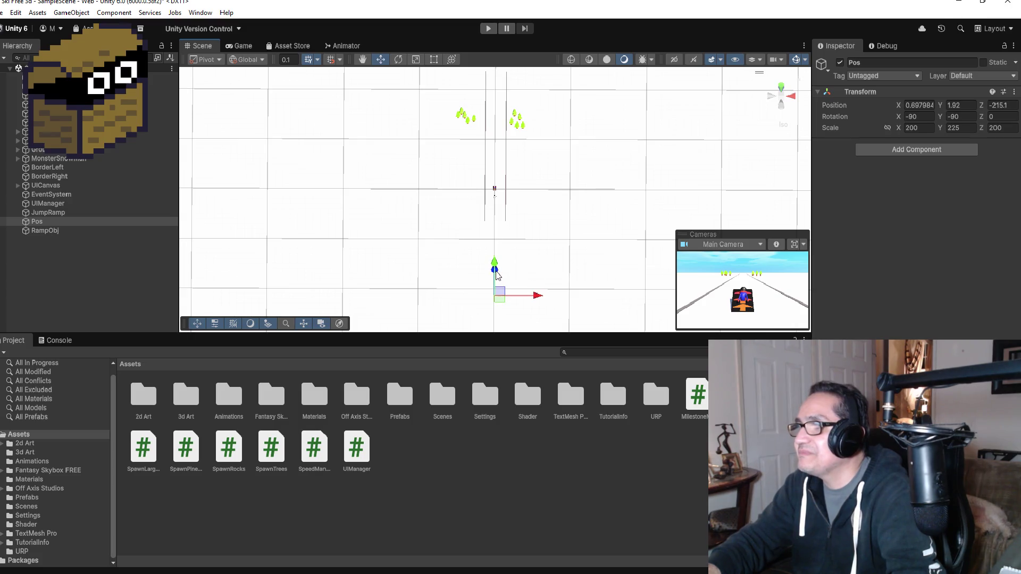
{"action": "left_click", "coordinate": [46, 230]}
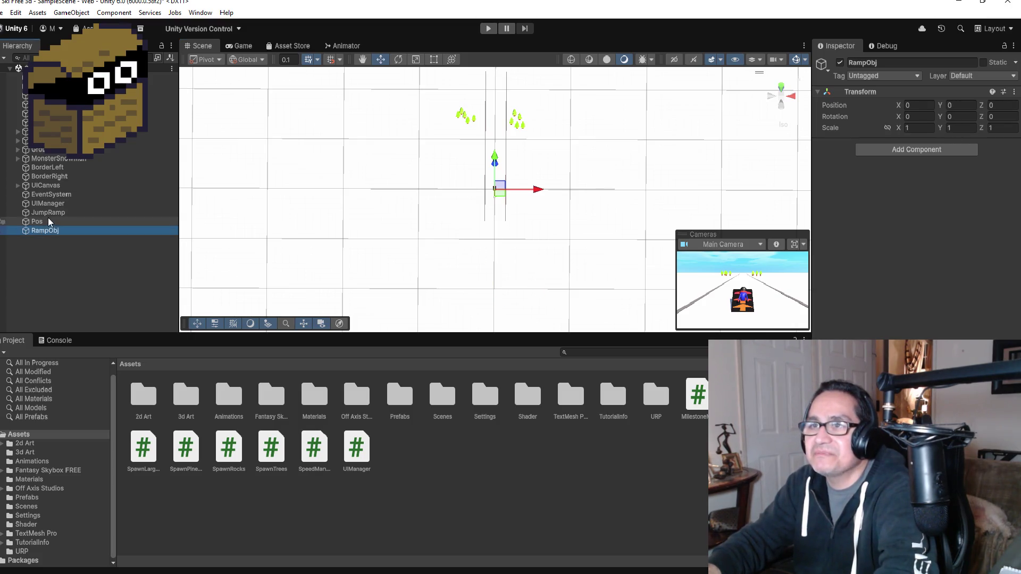
- Review JumpRamp's colliders, then nest JumpRamp and Pos under RampObj again
{"action": "double_click", "coordinate": [50, 231]}
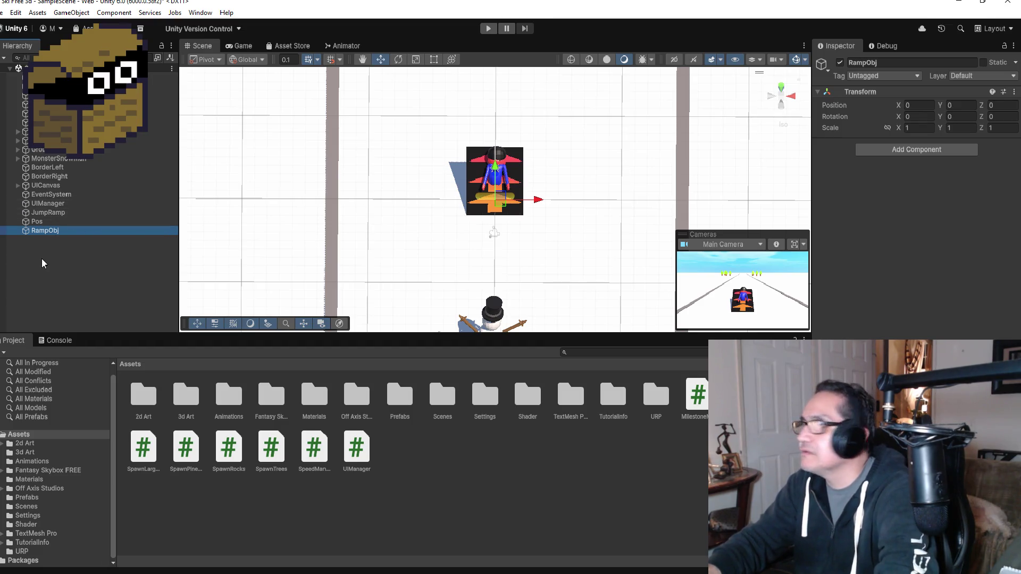
{"action": "left_click", "coordinate": [49, 221]}
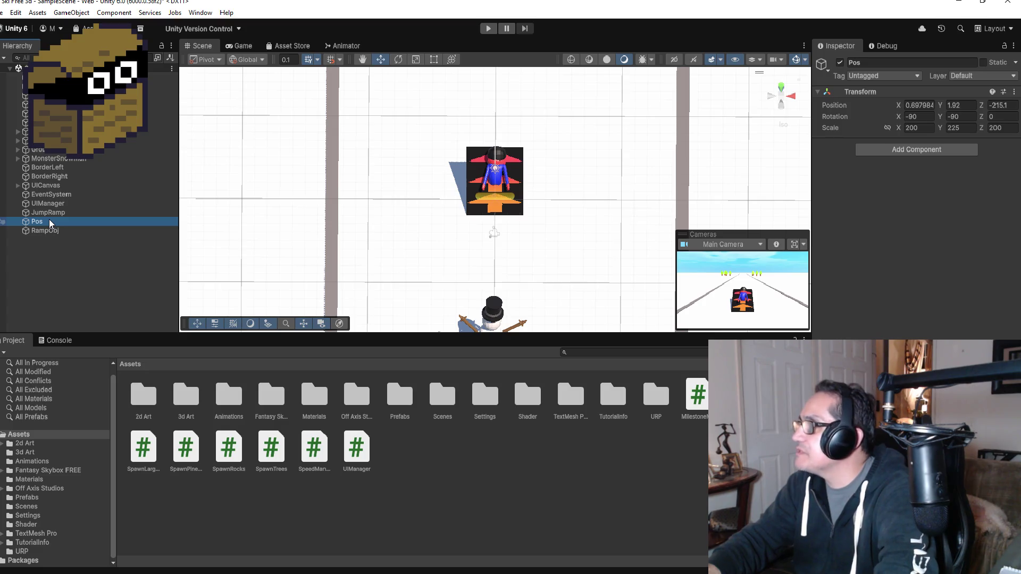
{"action": "left_click", "coordinate": [49, 212]}
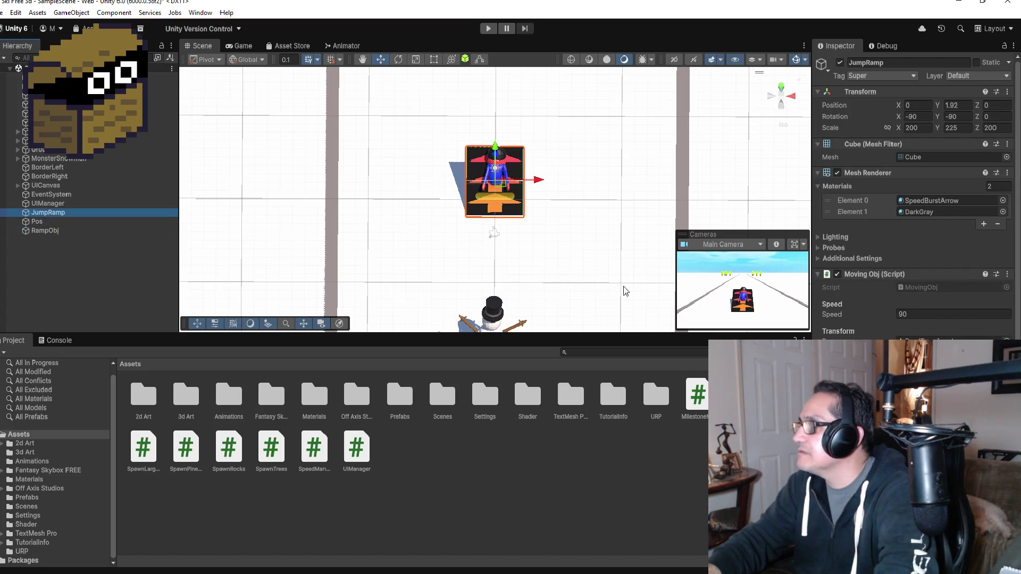
{"action": "scroll", "coordinate": [900, 266], "scroll_direction": "down", "scroll_amount": 5}
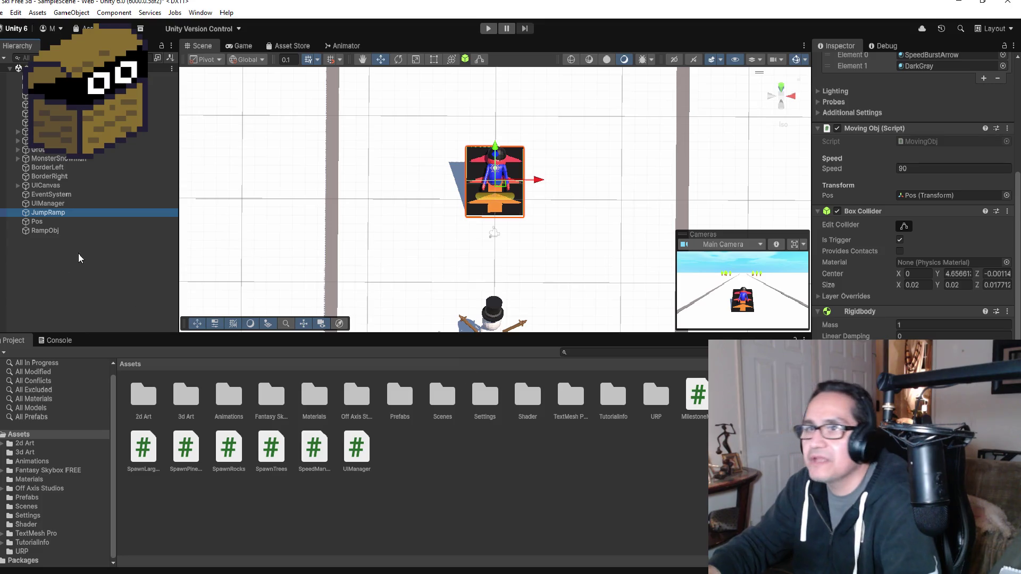
{"action": "left_click", "coordinate": [46, 222], "text": "ctrl"}
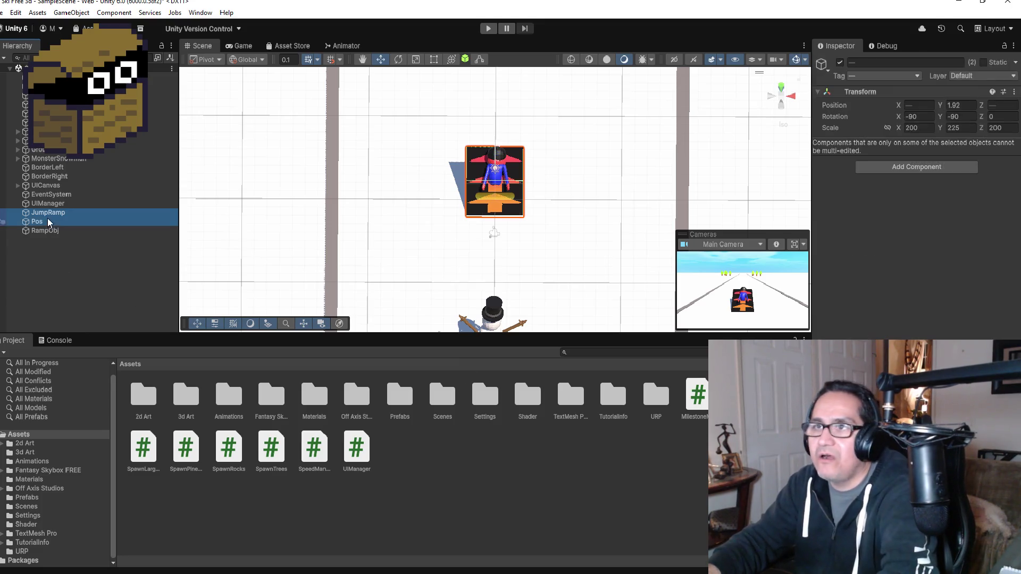
{"action": "left_click_drag", "start_coordinate": [56, 215], "coordinate": [55, 231]}
{"action": "left_click", "coordinate": [18, 212]}
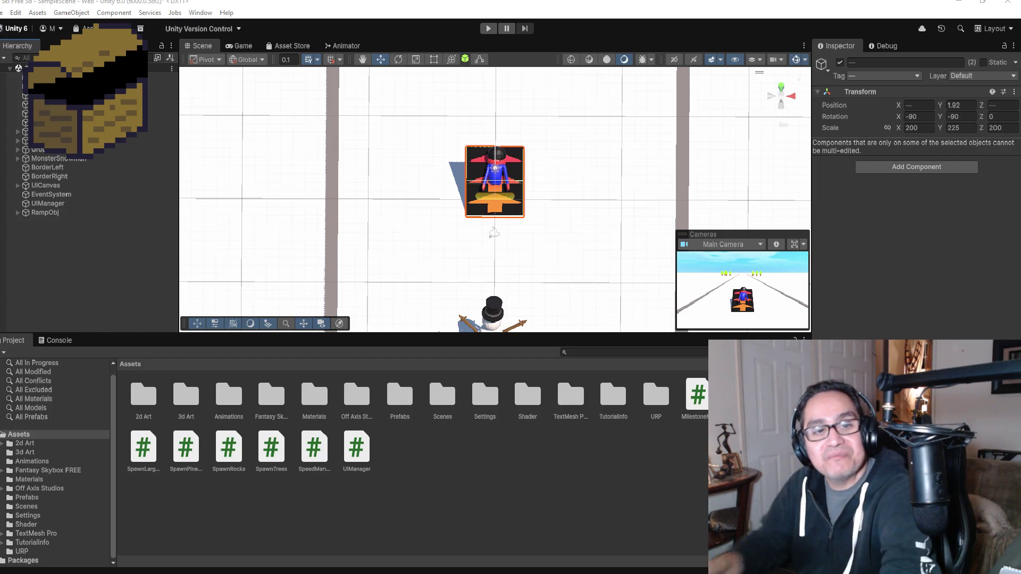
- Select the collapsed RampObj parent in the Hierarchy
{"action": "left_click", "coordinate": [62, 213]}
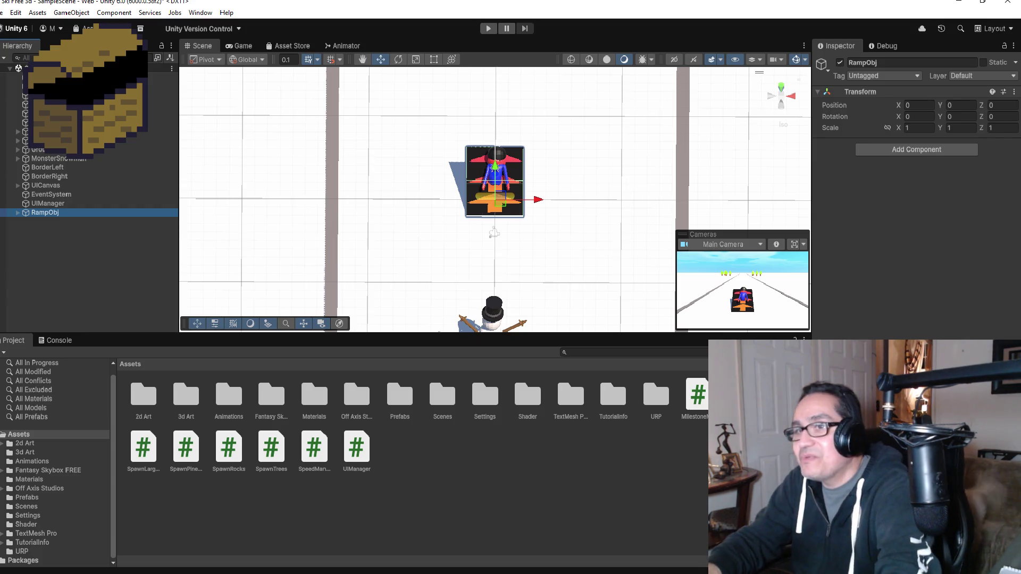
- Select RampObj and check its Transform: position 0, 0, 0 and scale 1
{"action": "left_click", "coordinate": [73, 235]}
{"action": "left_click", "coordinate": [49, 212]}
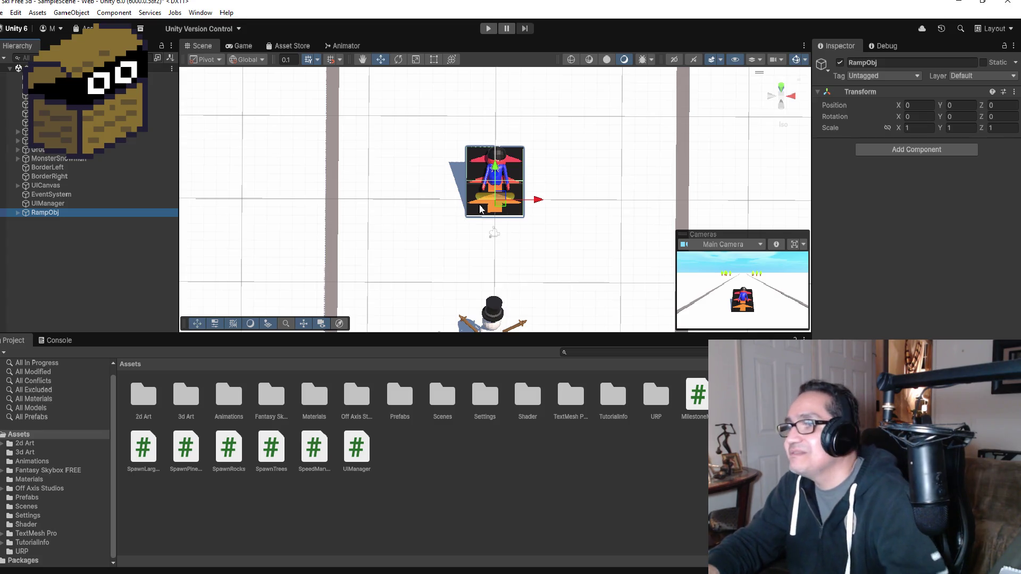
{"action": "left_click", "coordinate": [49, 242]}
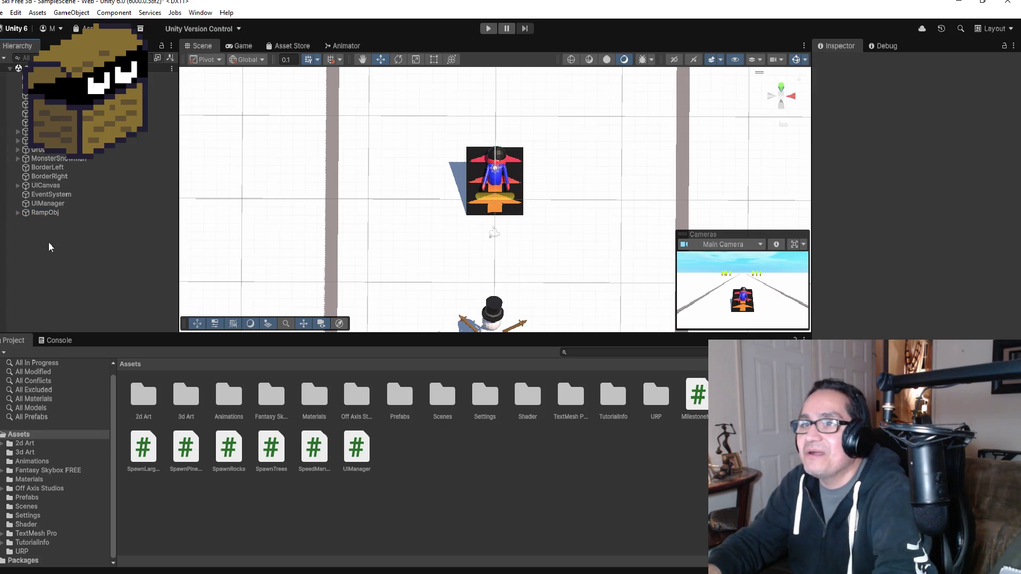
{"action": "left_click", "coordinate": [32, 215]}
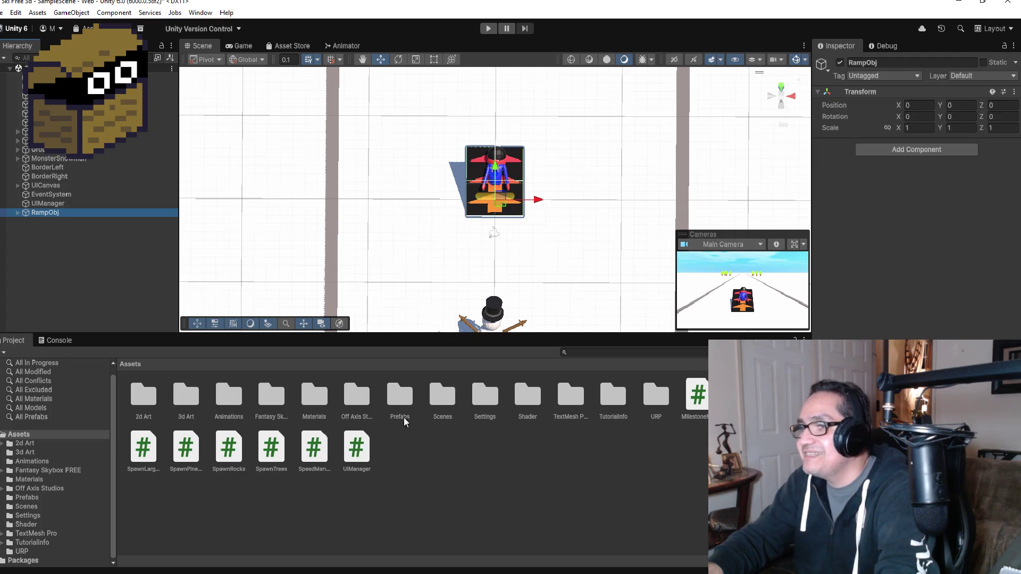
- Drag RampObj from the Hierarchy into Assets/Prefabs to make it a prefab
{"action": "double_click", "coordinate": [400, 399]}
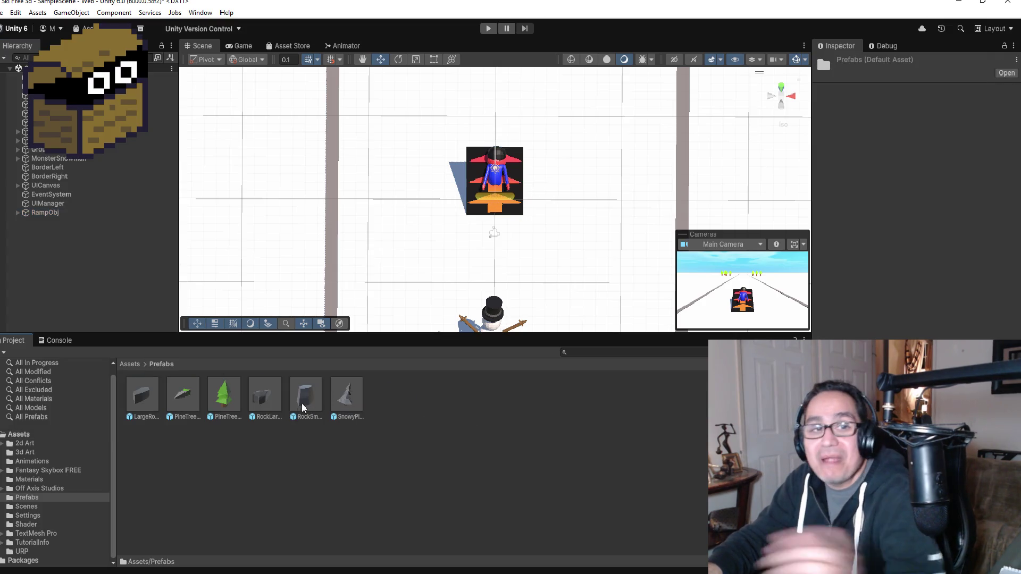
{"action": "left_click", "coordinate": [46, 212]}
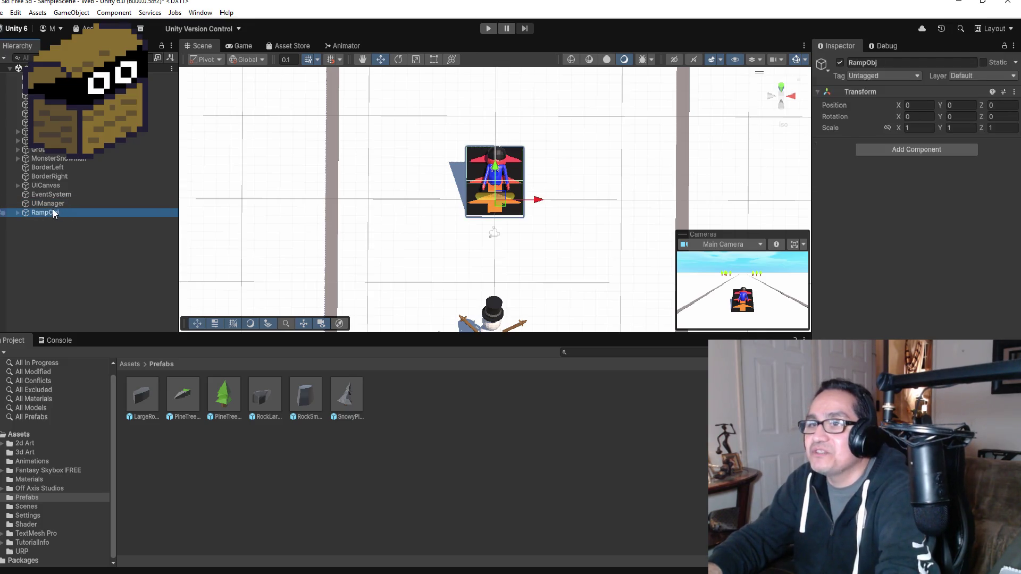
{"action": "mouse_move", "coordinate": [50, 210]}
{"action": "left_mouse_down"}
{"action": "mouse_move", "coordinate": [196, 267]}
{"action": "mouse_move", "coordinate": [431, 412]}
{"action": "mouse_move", "coordinate": [383, 413]}
{"action": "left_mouse_up"}
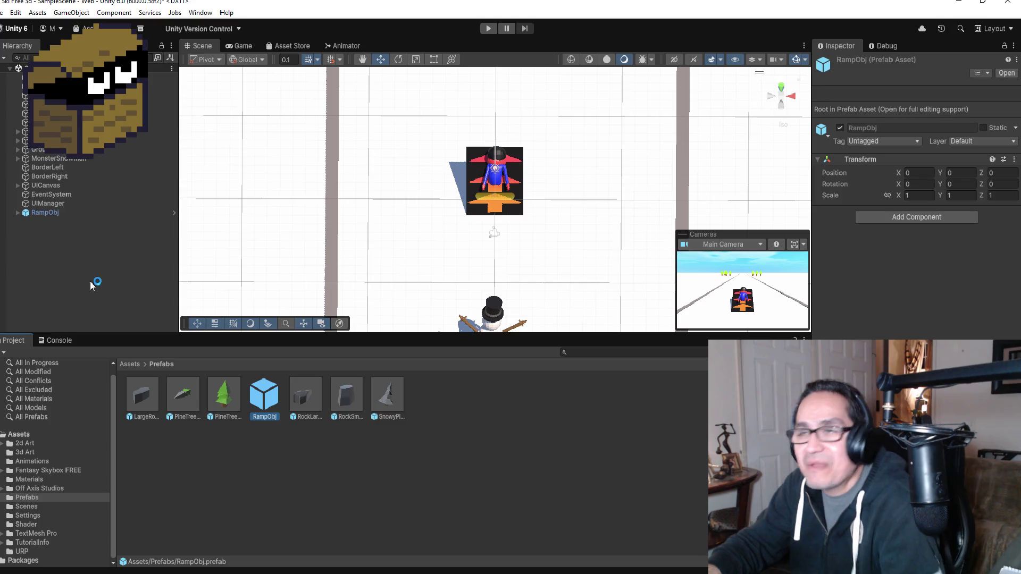
{"action": "left_click", "coordinate": [57, 213]}
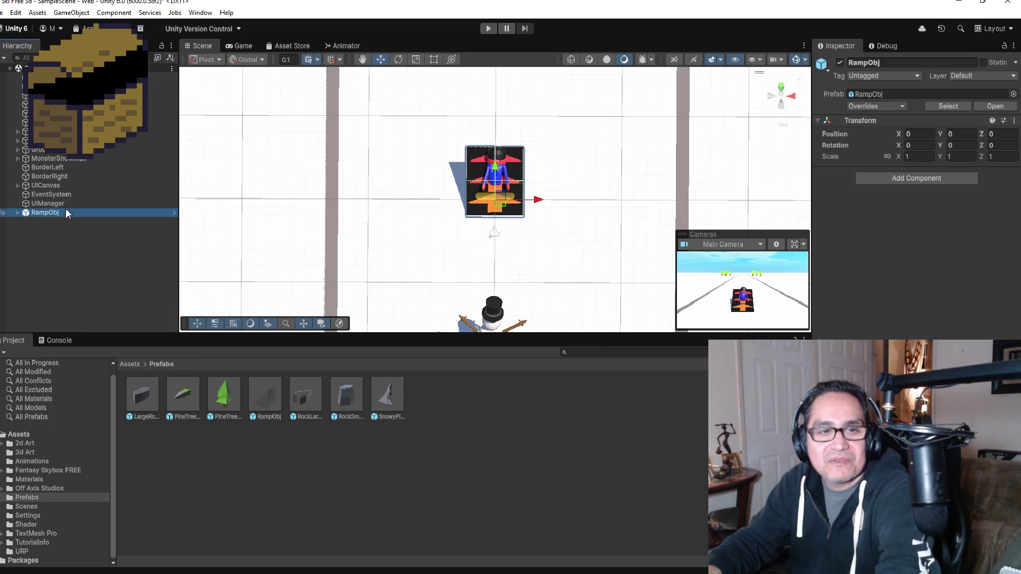
{"action": "left_click", "coordinate": [75, 251]}
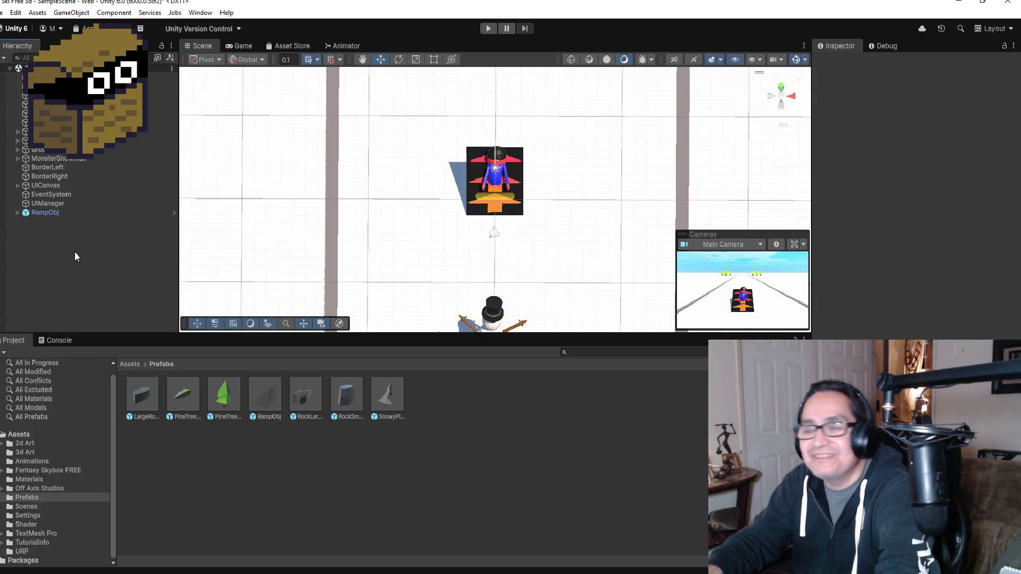
- Unpack the RampObj instance completely using its Prefab context menu
{"action": "left_click", "coordinate": [54, 212]}
{"action": "right_click", "coordinate": [53, 211]}
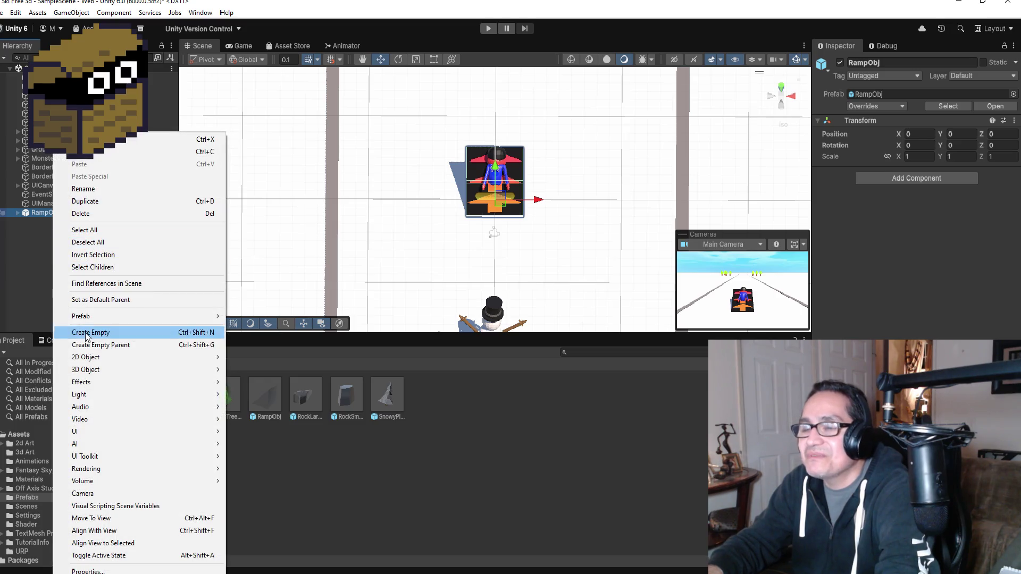
{"action": "left_click", "coordinate": [34, 277]}
{"action": "left_click", "coordinate": [46, 212]}
{"action": "right_click", "coordinate": [48, 213]}
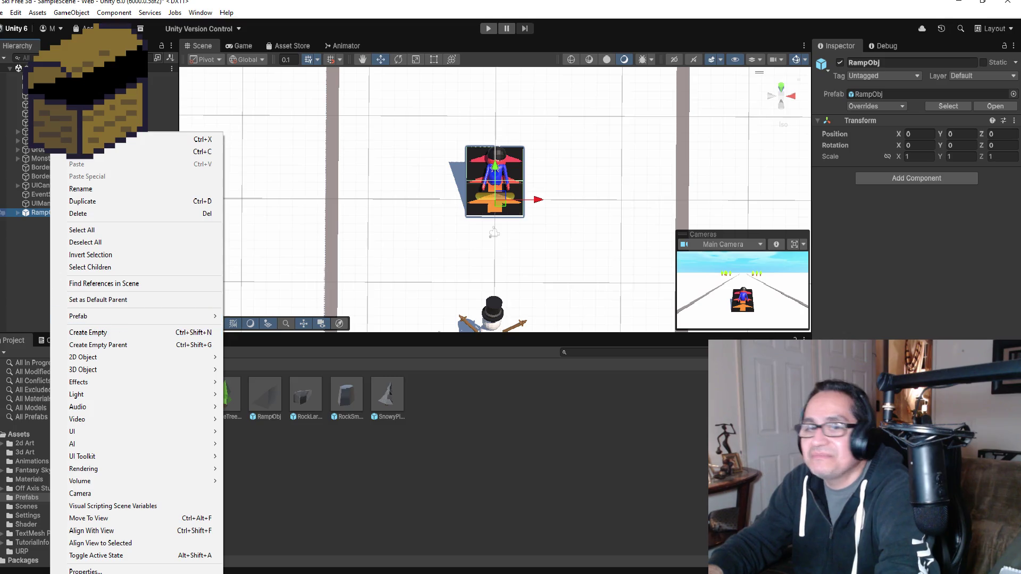
{"action": "key", "text": "Escape"}
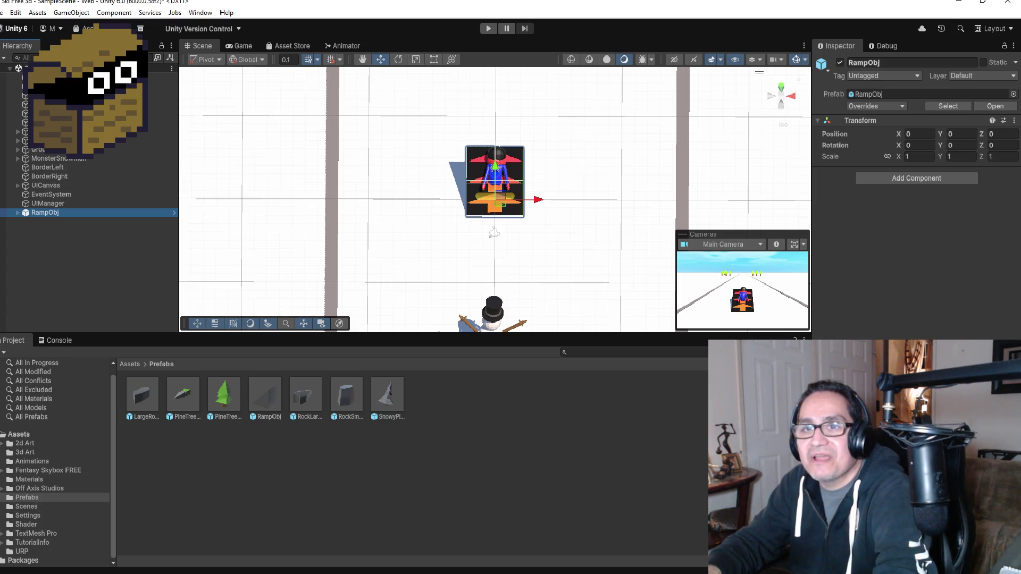
{"action": "right_click", "coordinate": [62, 210]}
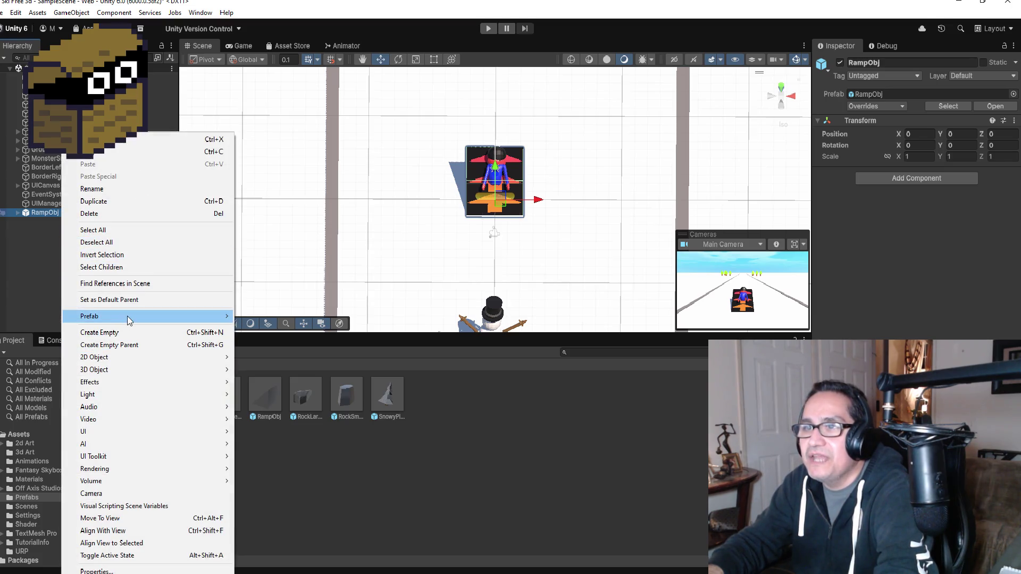
{"action": "mouse_move", "coordinate": [133, 319]}
{"action": "left_click", "coordinate": [285, 420]}
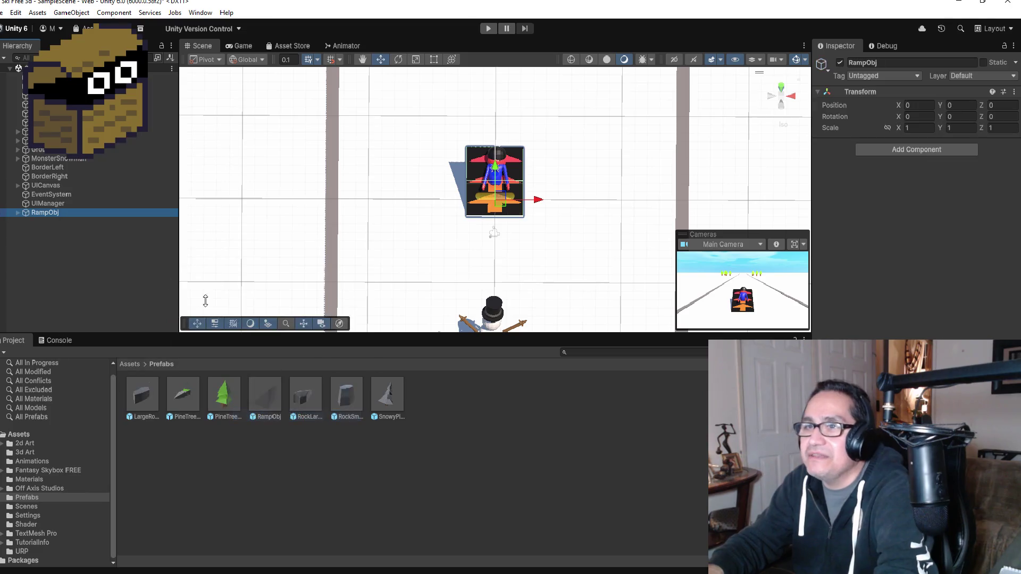
- Delete the unpacked RampObj from the scene
{"action": "left_click", "coordinate": [57, 211]}
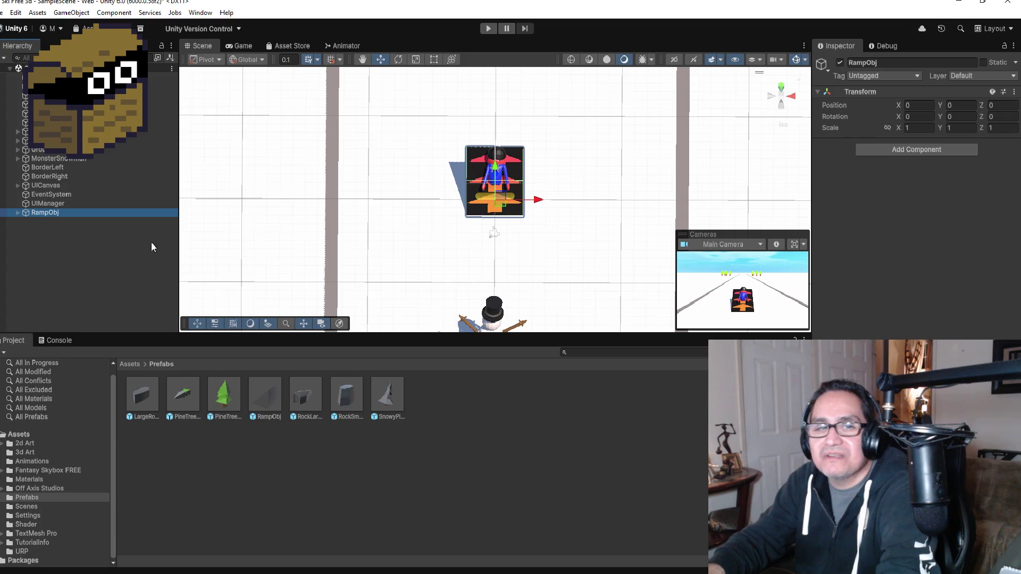
{"action": "left_click", "coordinate": [62, 233]}
{"action": "double_click", "coordinate": [66, 213]}
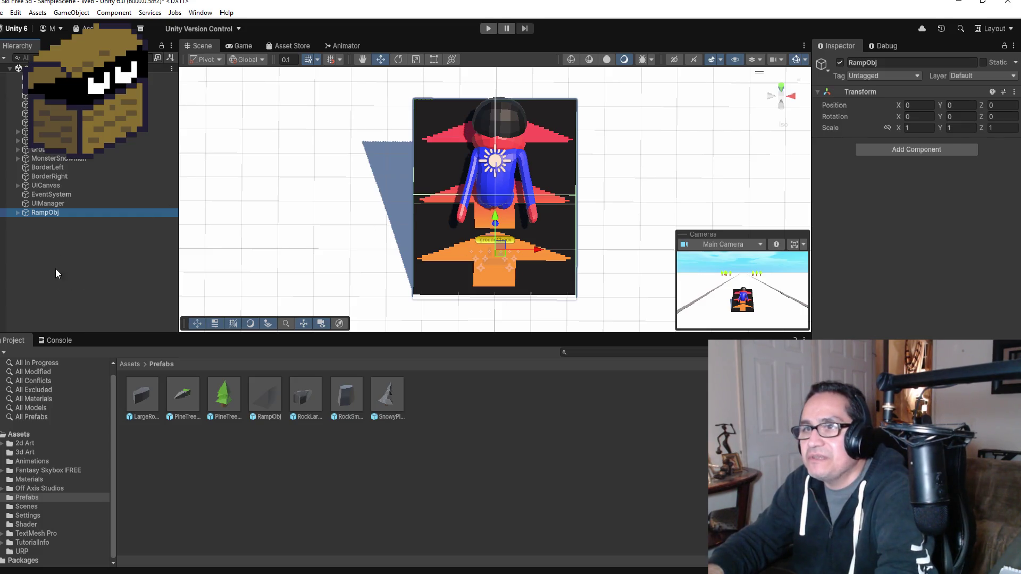
{"action": "right_click", "coordinate": [50, 211]}
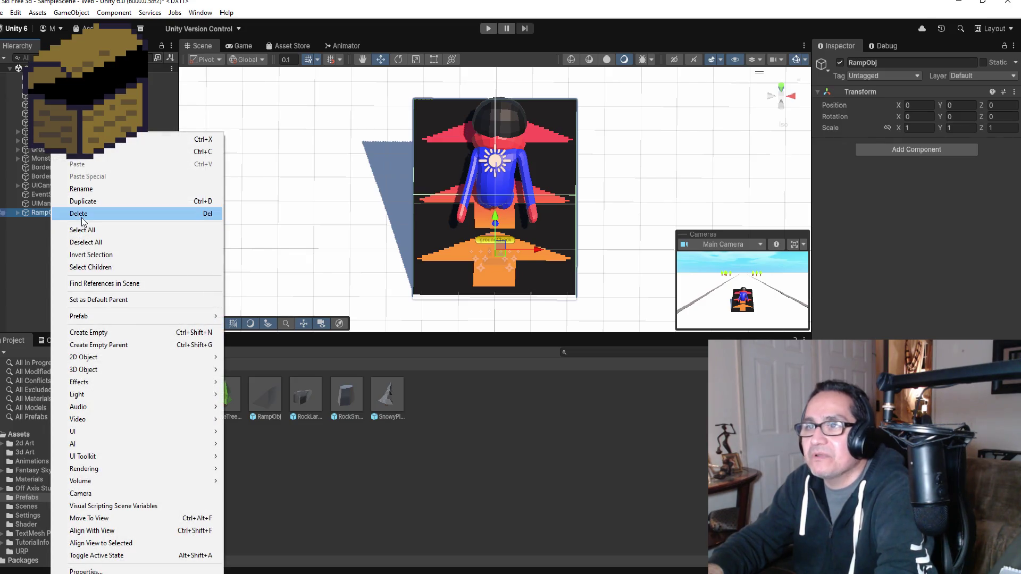
{"action": "left_click", "coordinate": [82, 215]}
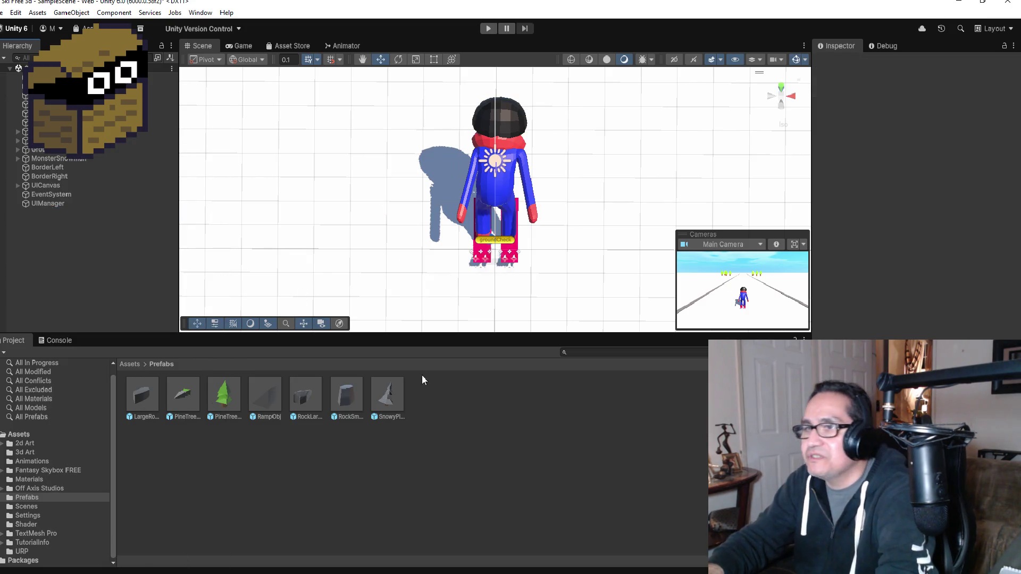
{"action": "scroll", "coordinate": [494, 257], "scroll_direction": "down", "scroll_amount": 5}
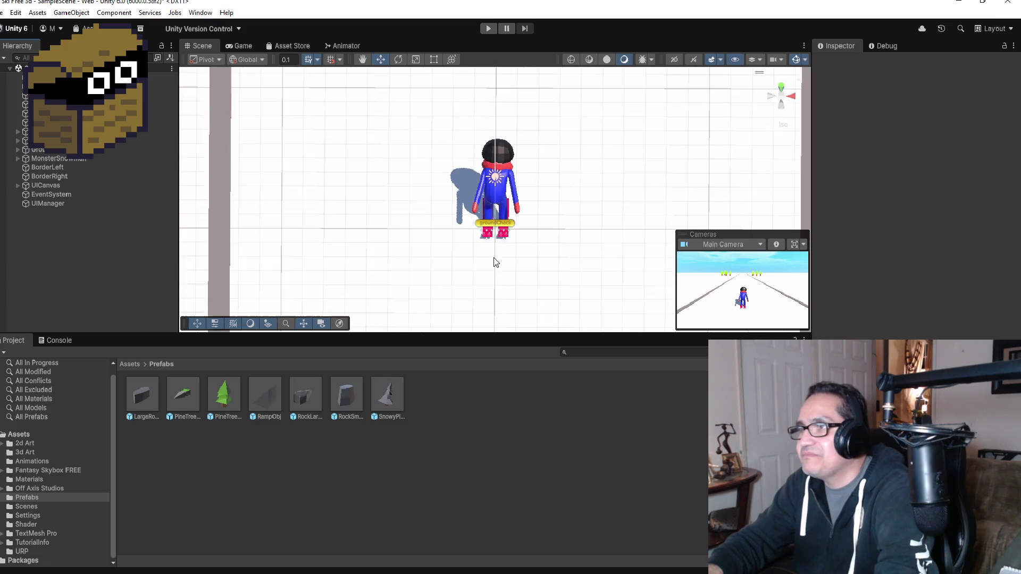
- Return the Project panel to Assets and expand GroupSpawns to reveal its four child groups
{"action": "left_click", "coordinate": [129, 365]}
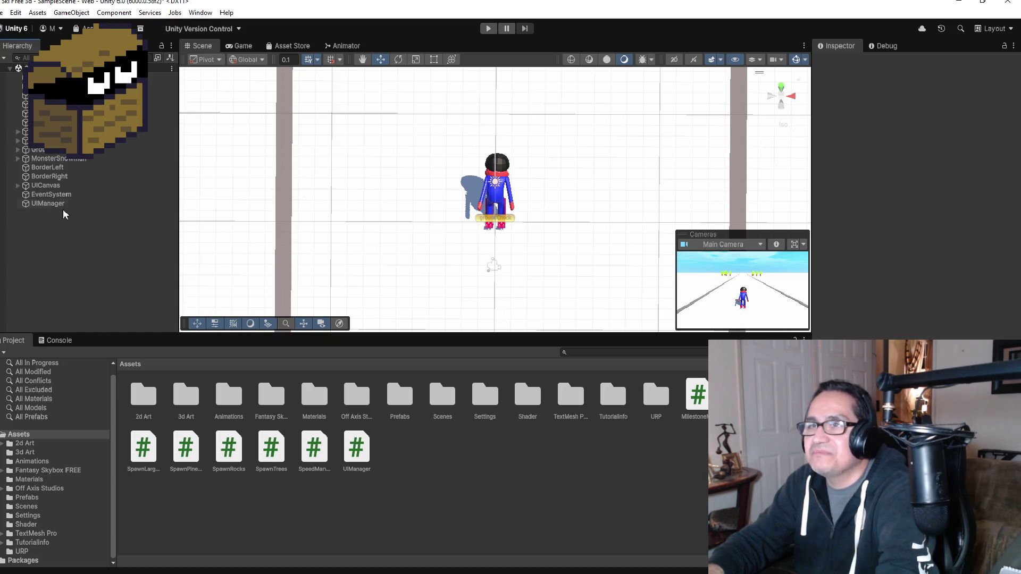
{"action": "left_click", "coordinate": [86, 113]}
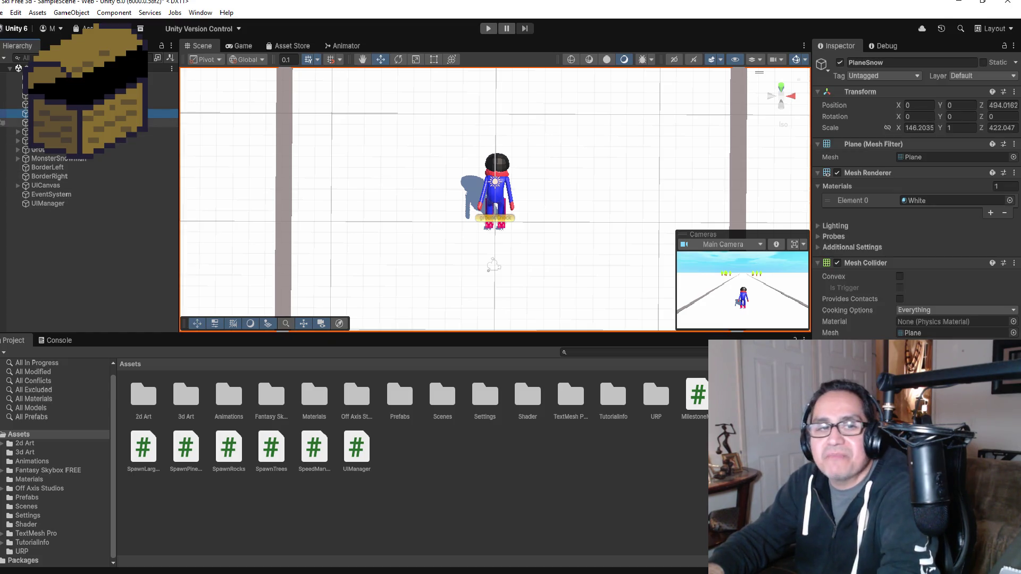
{"action": "scroll", "coordinate": [468, 255], "scroll_direction": "down", "scroll_amount": 5}
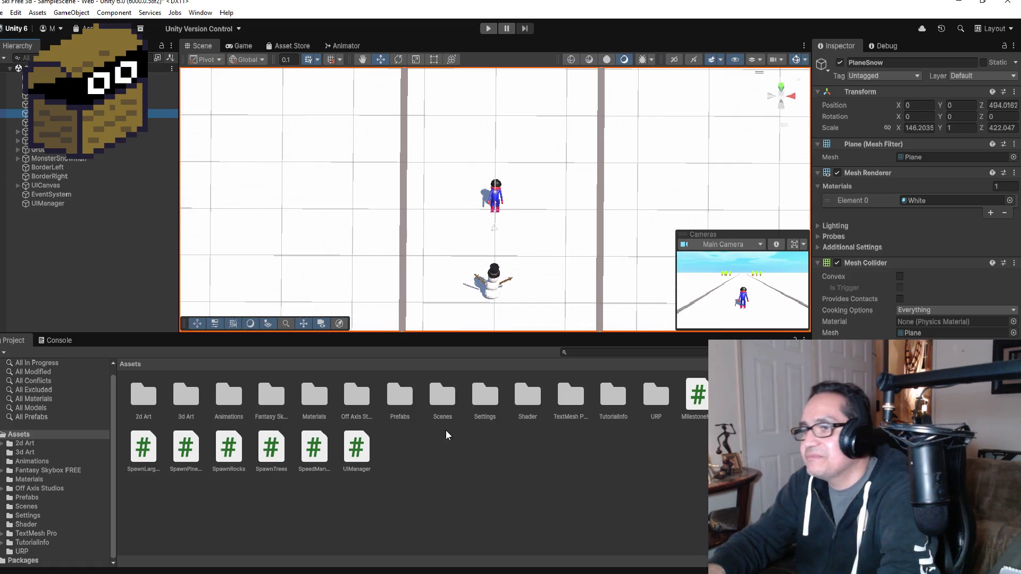
{"action": "left_click", "coordinate": [27, 132]}
{"action": "left_click", "coordinate": [27, 140]}
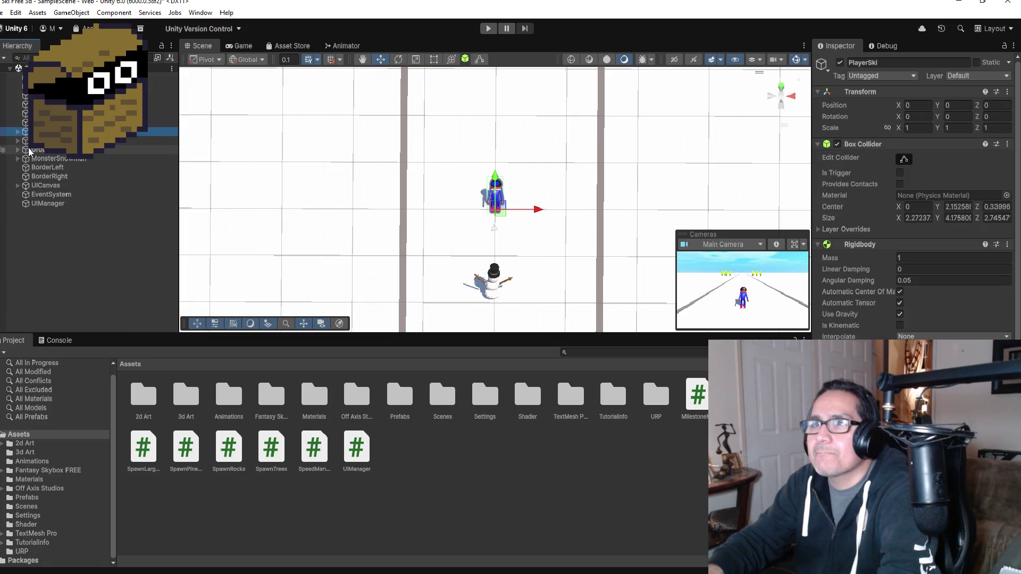
{"action": "left_click", "coordinate": [38, 151]}
{"action": "left_click", "coordinate": [18, 150]}
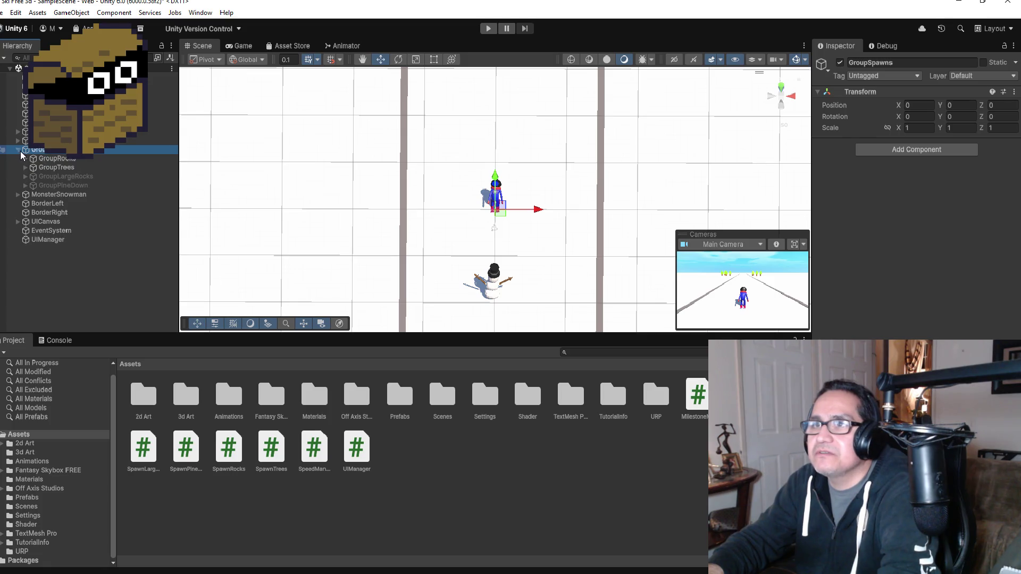
- Add an empty child under GroupSpawns and name it GroupRampObj
{"action": "right_click", "coordinate": [51, 151]}
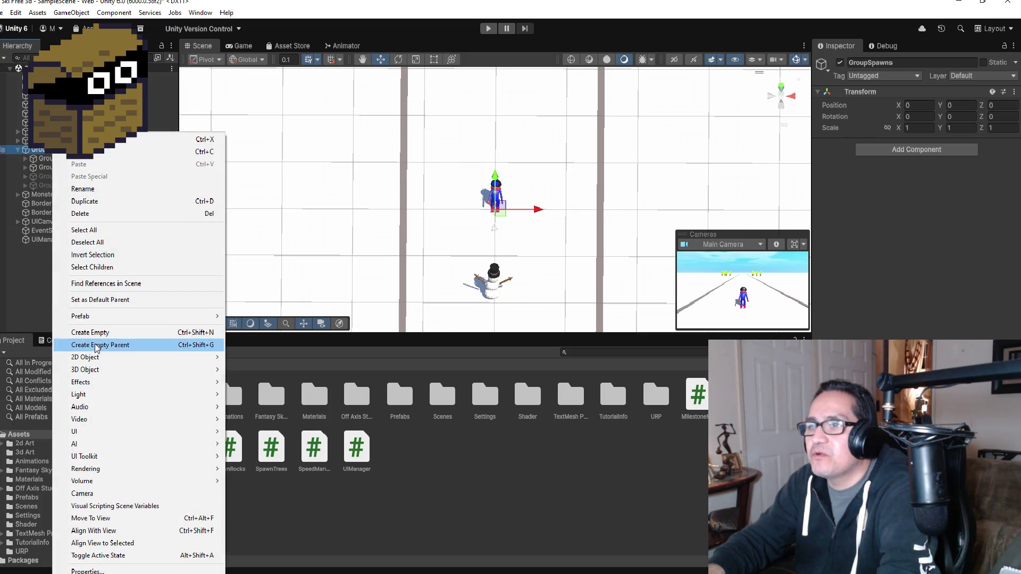
{"action": "left_click", "coordinate": [106, 332]}
{"action": "left_click", "coordinate": [912, 62]}
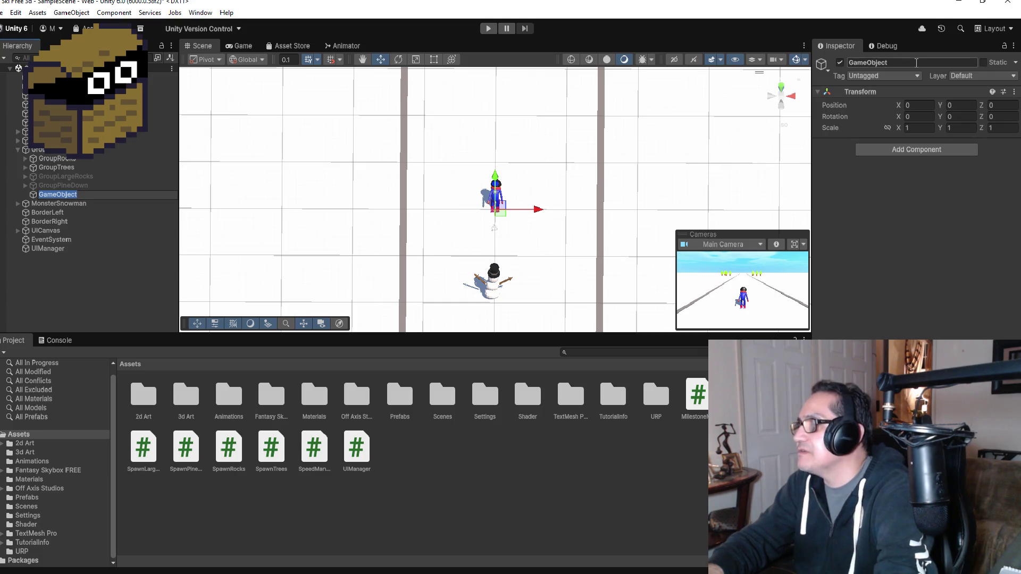
{"action": "type", "text": "GroupRa"}
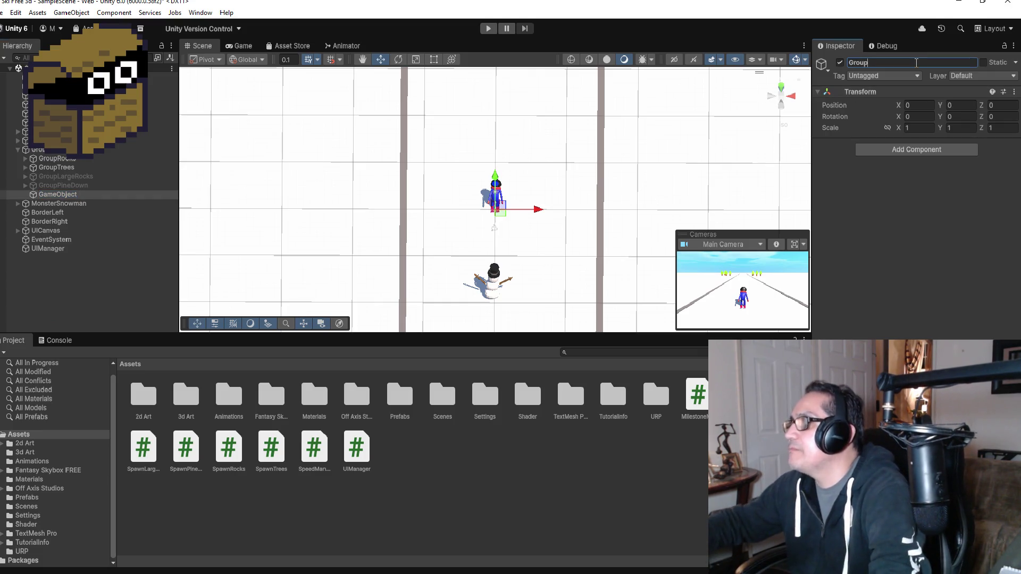
{"action": "type", "text": "mpObj"}
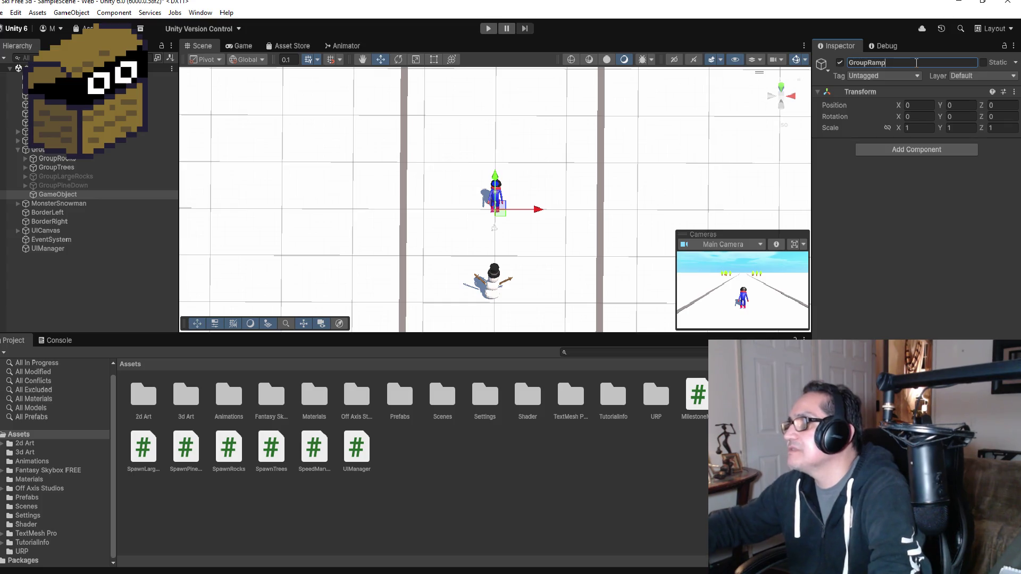
{"action": "key", "text": "Return"}
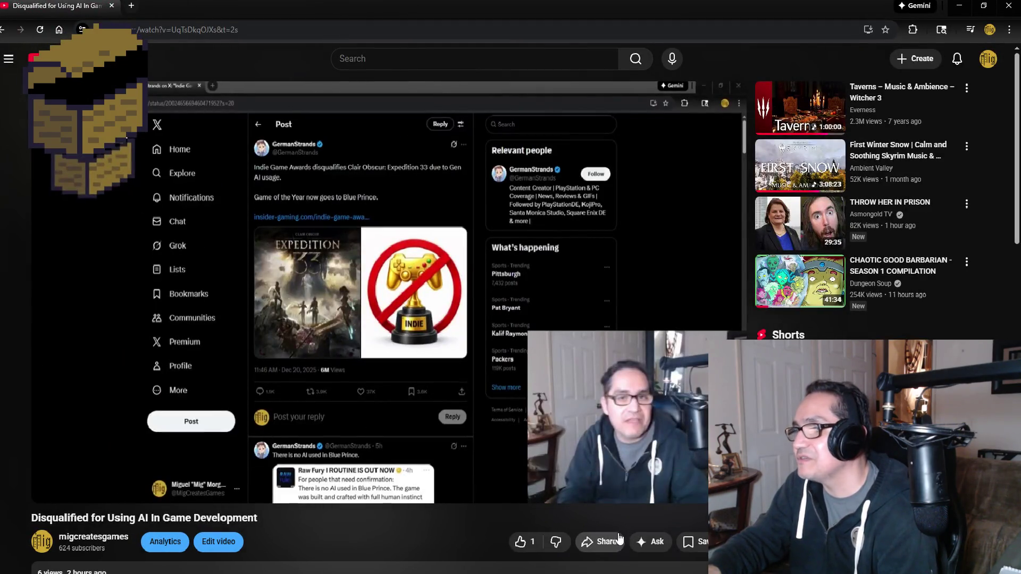
- Open the sharing options for the 'Disqualified for Using AI In Game Development' video
{"action": "left_click", "coordinate": [603, 542]}
- Copy the video's share link and close the sharing dialog
{"action": "left_click", "coordinate": [598, 369]}
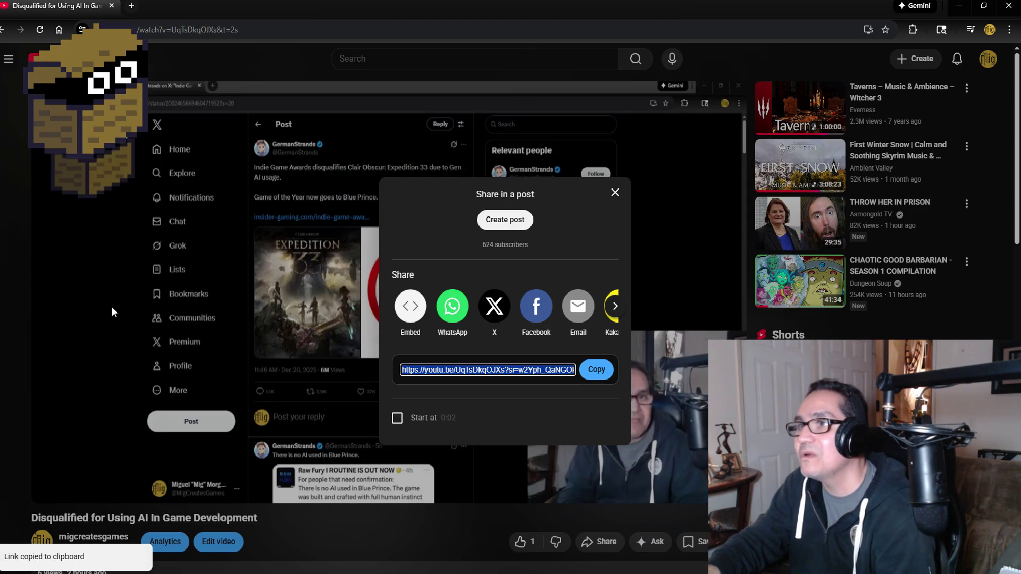
{"action": "left_click", "coordinate": [616, 192]}
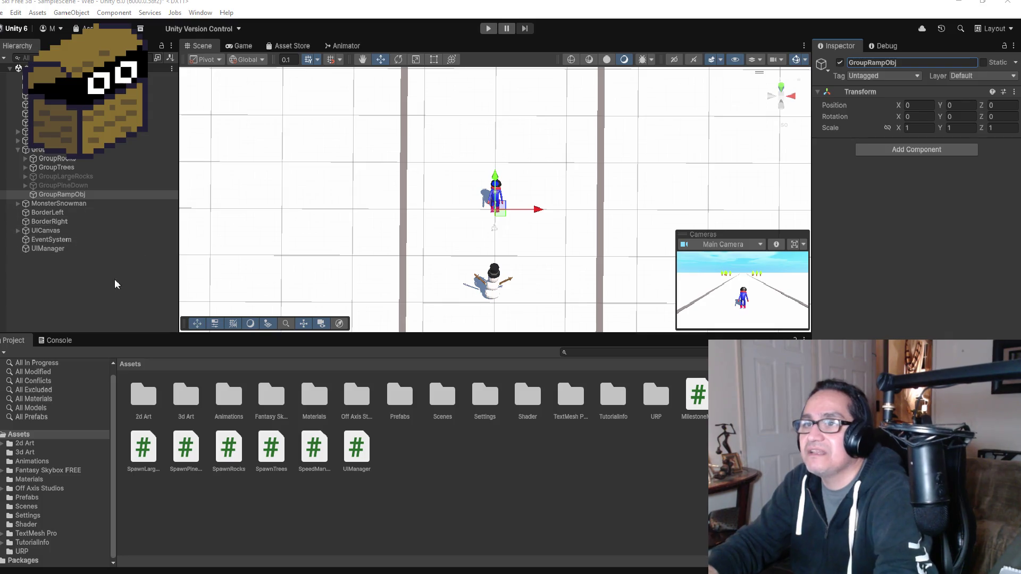
- Create an empty child object under GroupRampObj
{"action": "right_click", "coordinate": [62, 195]}
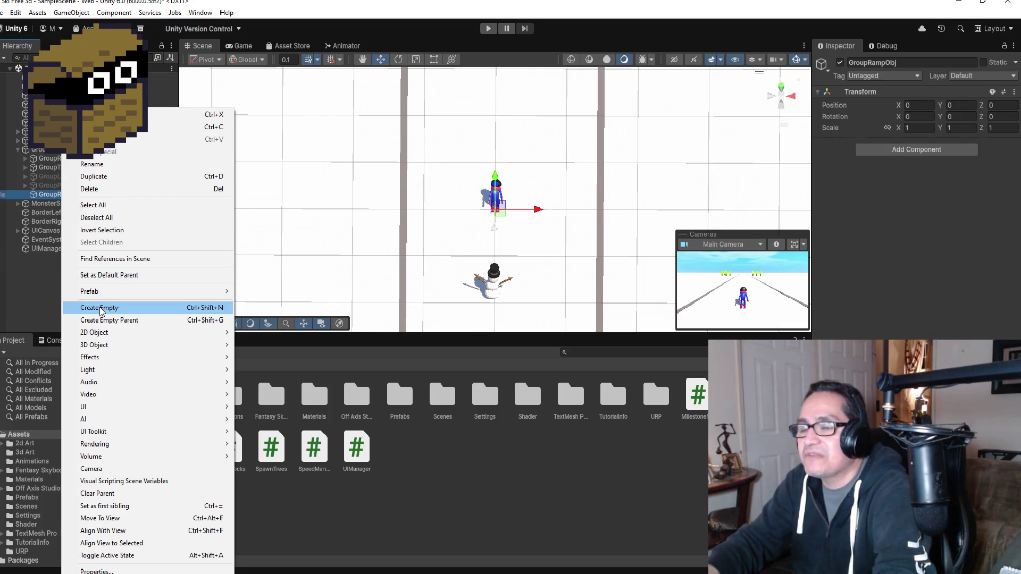
{"action": "left_click", "coordinate": [45, 286]}
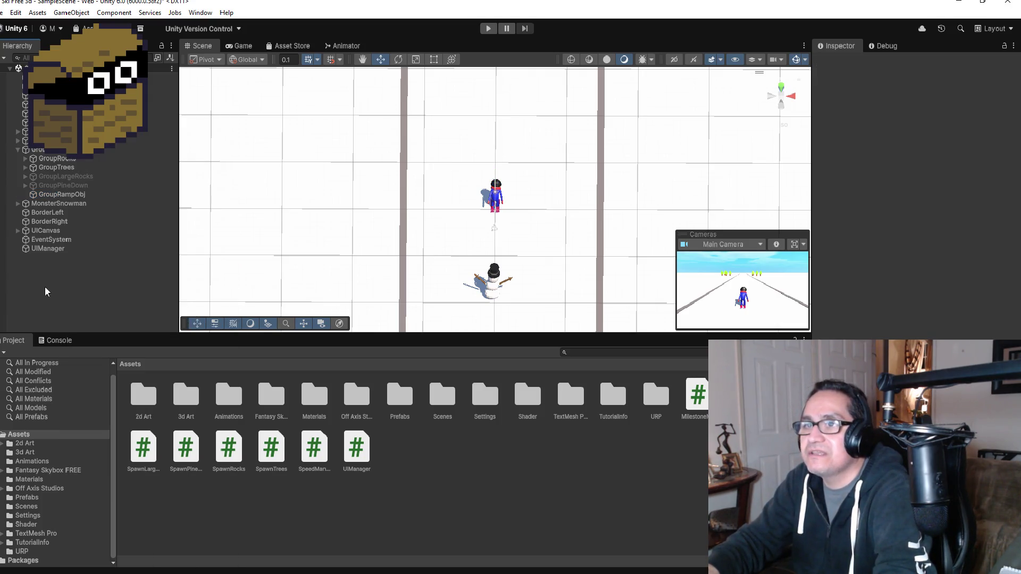
{"action": "left_click", "coordinate": [74, 197]}
{"action": "right_click", "coordinate": [74, 197]}
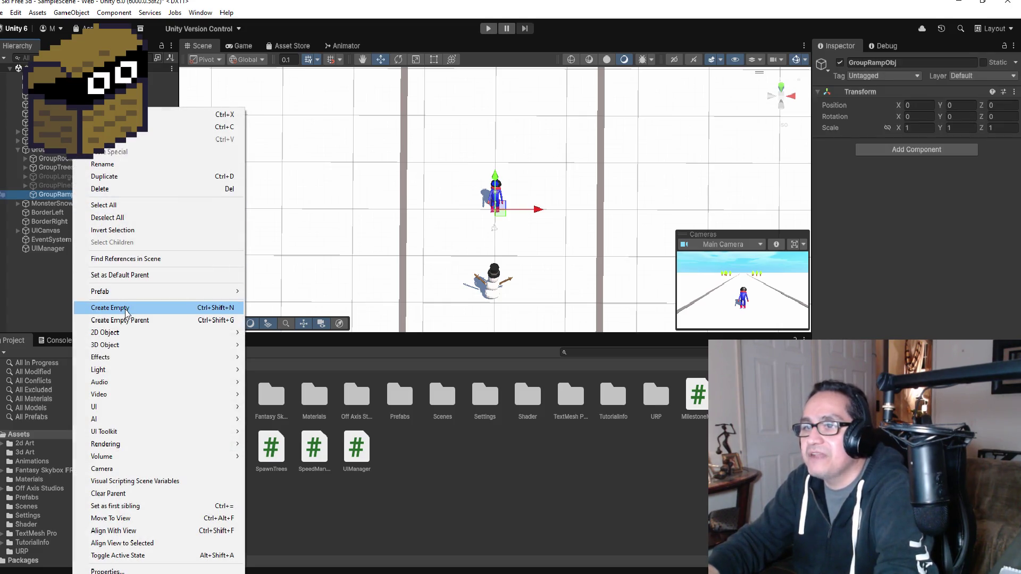
{"action": "left_click", "coordinate": [126, 309]}
{"action": "left_click", "coordinate": [904, 63]}
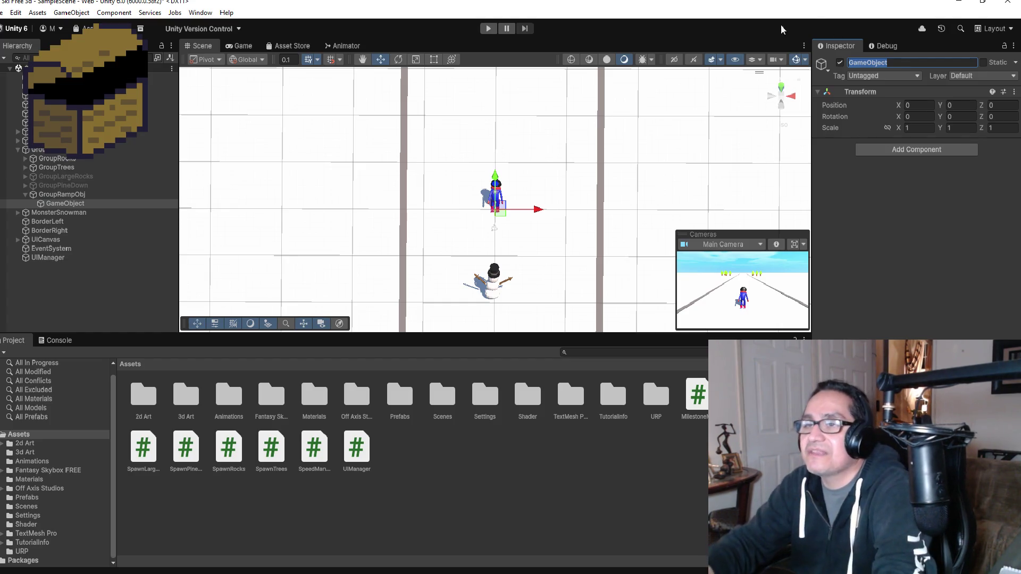
{"action": "left_click", "coordinate": [81, 239]}
{"action": "left_click", "coordinate": [25, 177]}
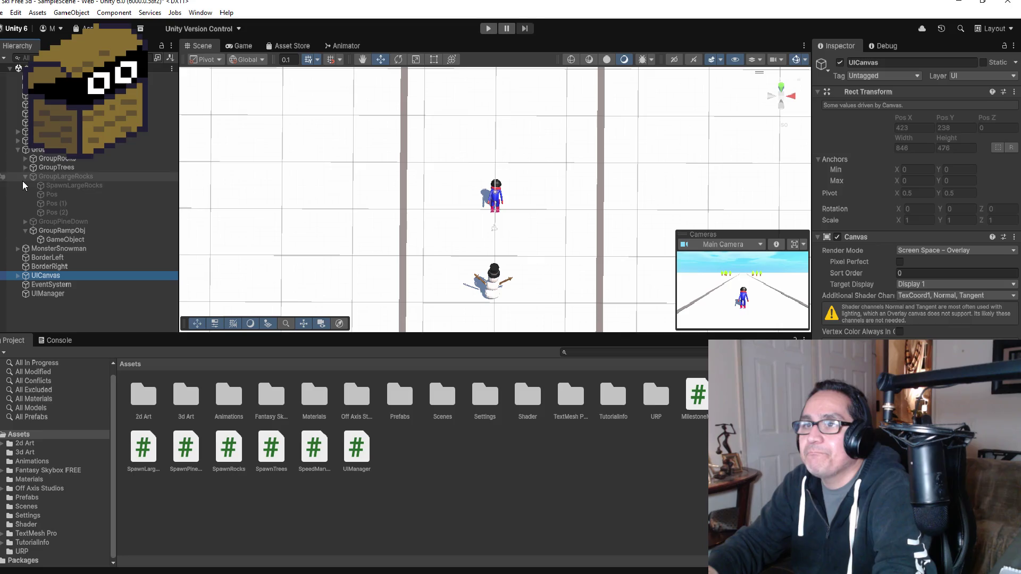
- Name the new child Spawn, then extend the name to SpawnRamp
{"action": "left_click", "coordinate": [73, 240]}
{"action": "left_click", "coordinate": [905, 62]}
{"action": "type", "text": "Spawn"}
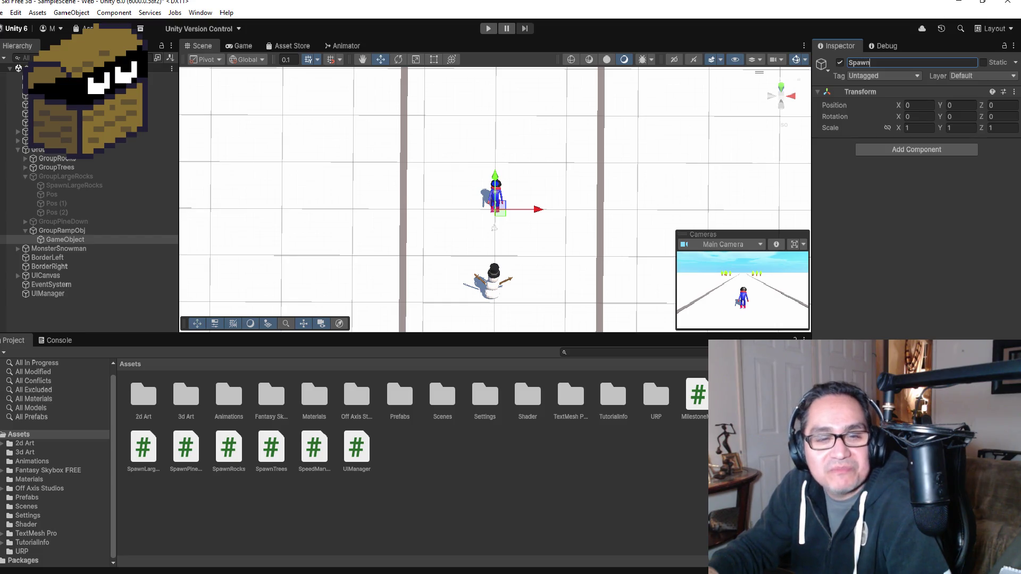
{"action": "key", "text": "Return"}
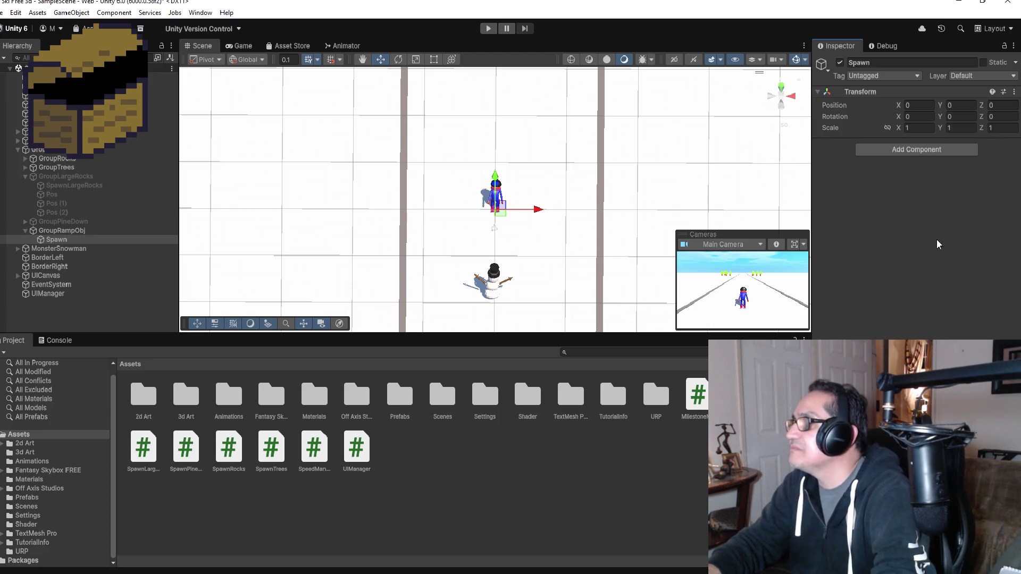
{"action": "left_click", "coordinate": [907, 63]}
{"action": "type", "text": "Ramp"}
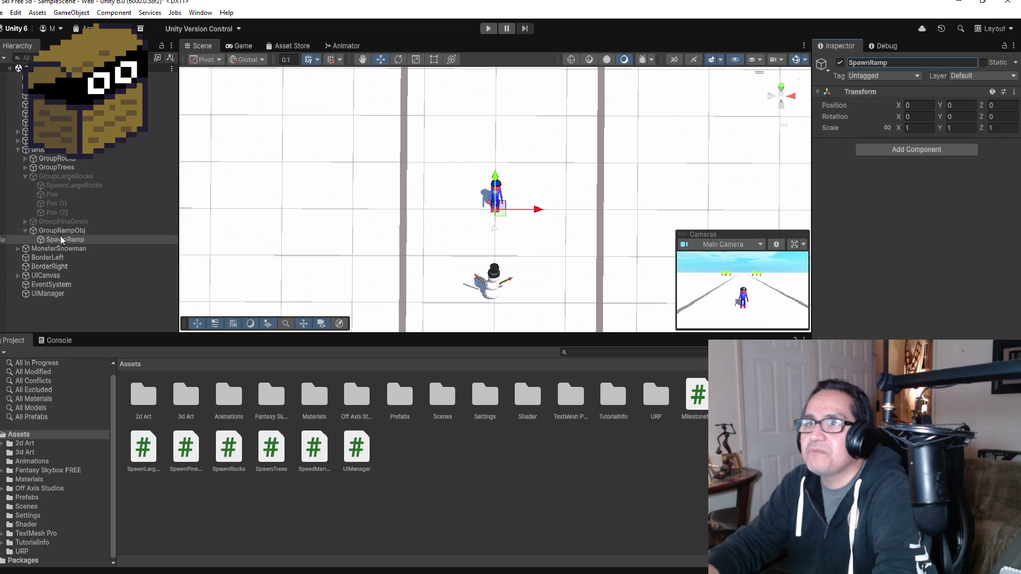
{"action": "left_click", "coordinate": [78, 242]}
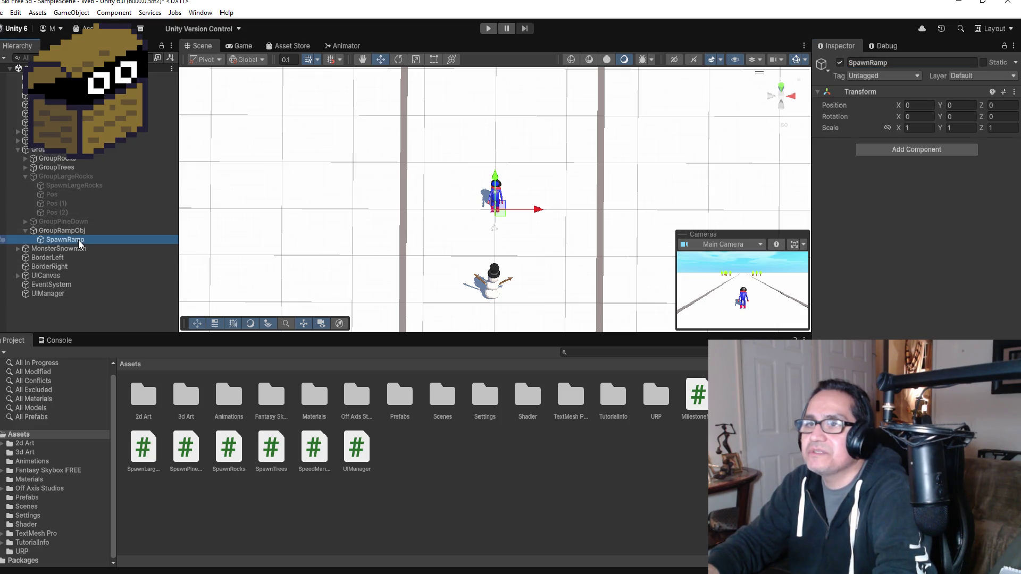
- Create a new SpawnRamp script and attach it to the SpawnRamp object
{"action": "left_click", "coordinate": [926, 151]}
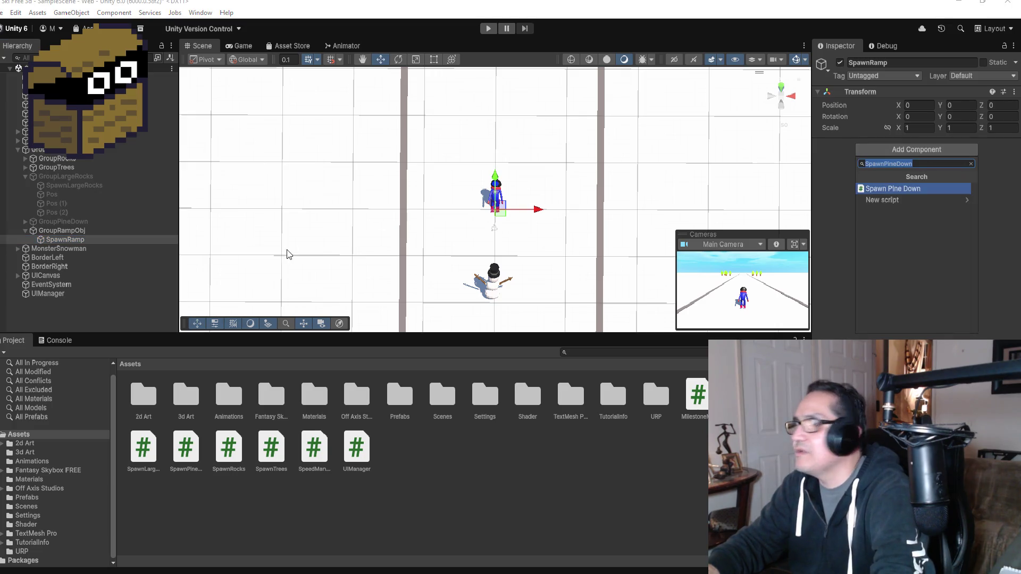
{"action": "left_click", "coordinate": [61, 249]}
{"action": "left_click", "coordinate": [69, 240]}
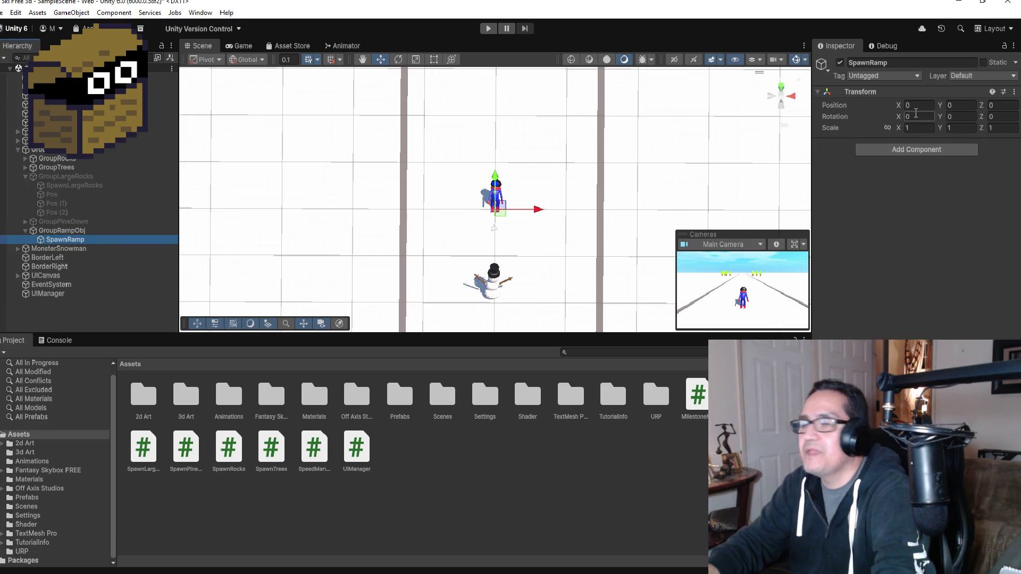
{"action": "left_click", "coordinate": [898, 150]}
{"action": "type", "text": "SpawnRamp"}
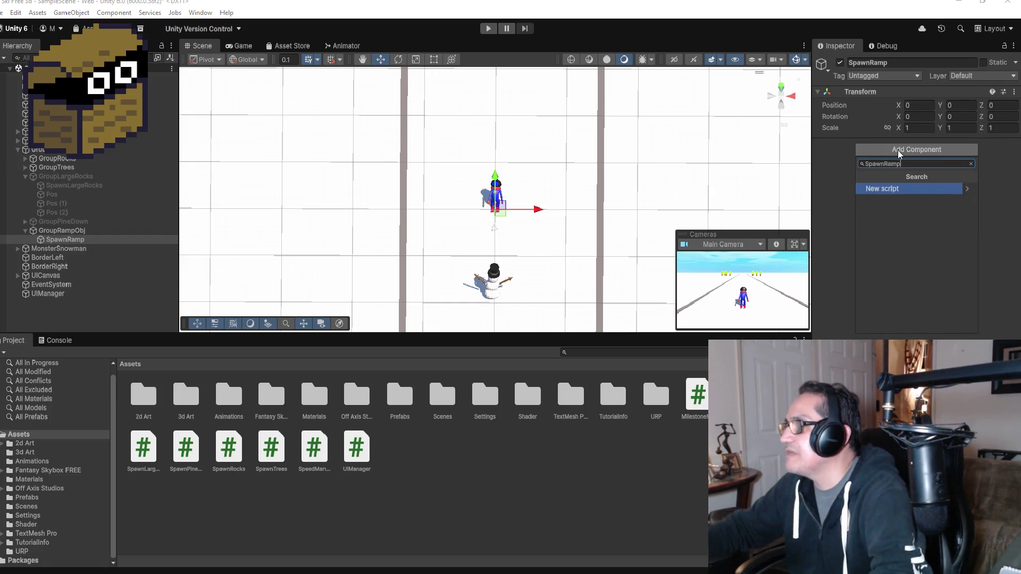
{"action": "left_click", "coordinate": [906, 189]}
{"action": "left_click", "coordinate": [902, 324]}
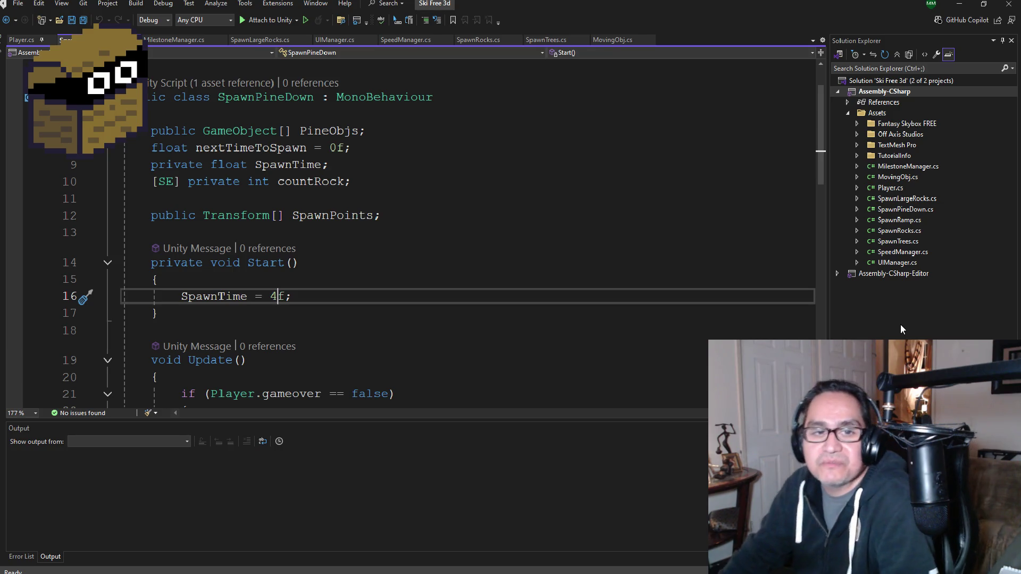
- Open SpawnRamp.cs from Solution Explorer in the Visual Studio editor
{"action": "key", "text": "Left"}
{"action": "key", "text": "Left"}
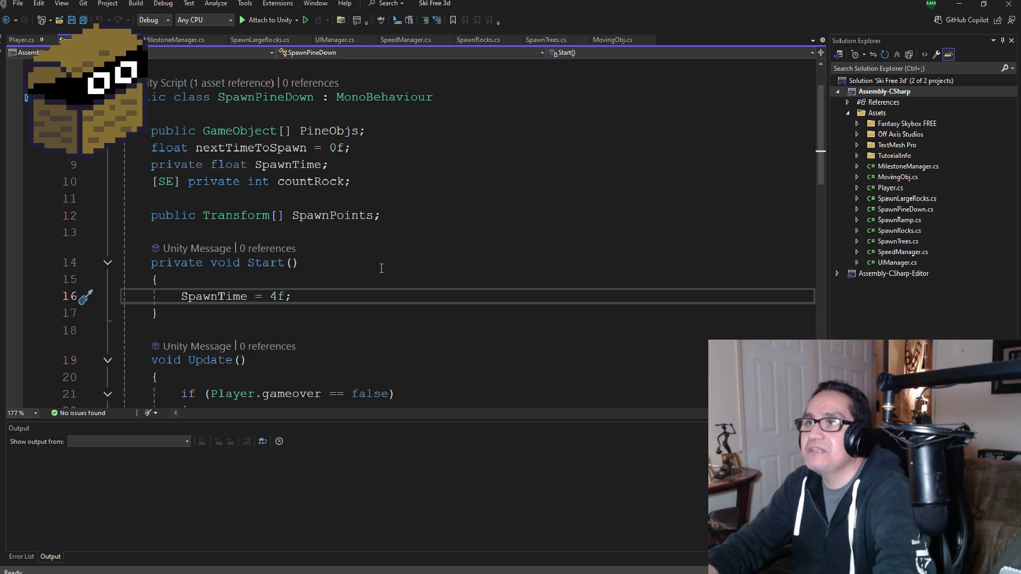
{"action": "left_click", "coordinate": [898, 264]}
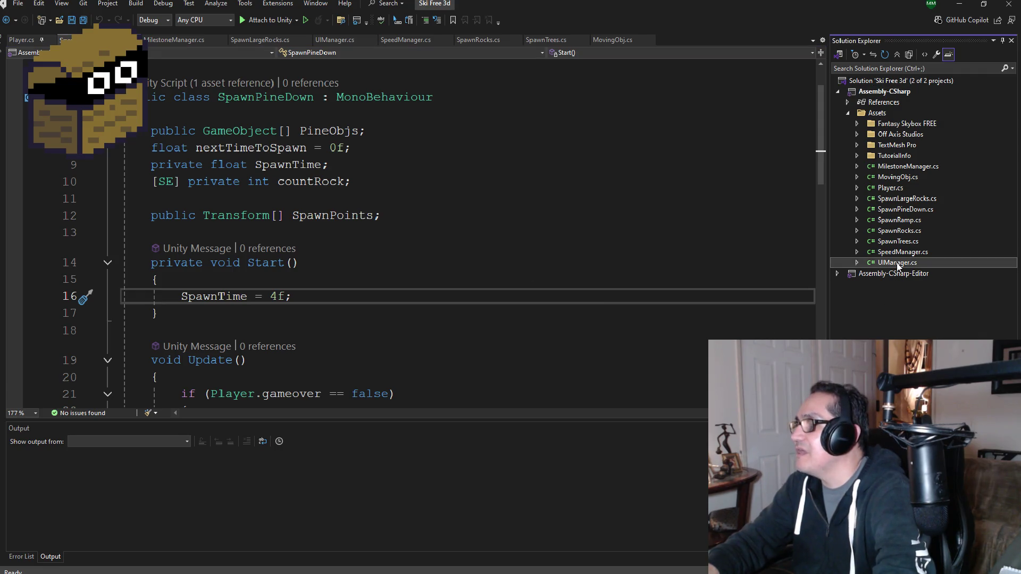
{"action": "double_click", "coordinate": [898, 264]}
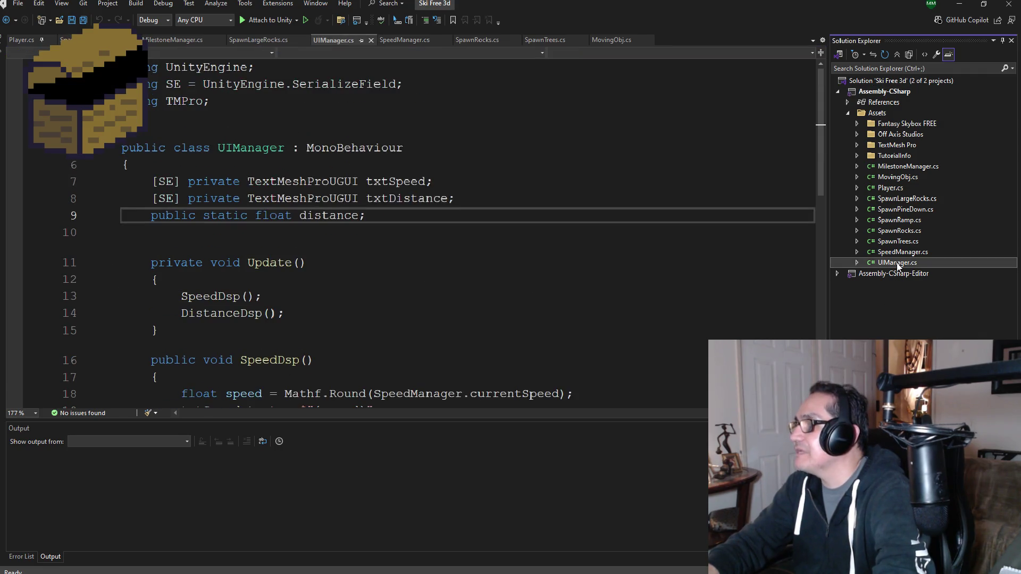
{"action": "left_click", "coordinate": [898, 220]}
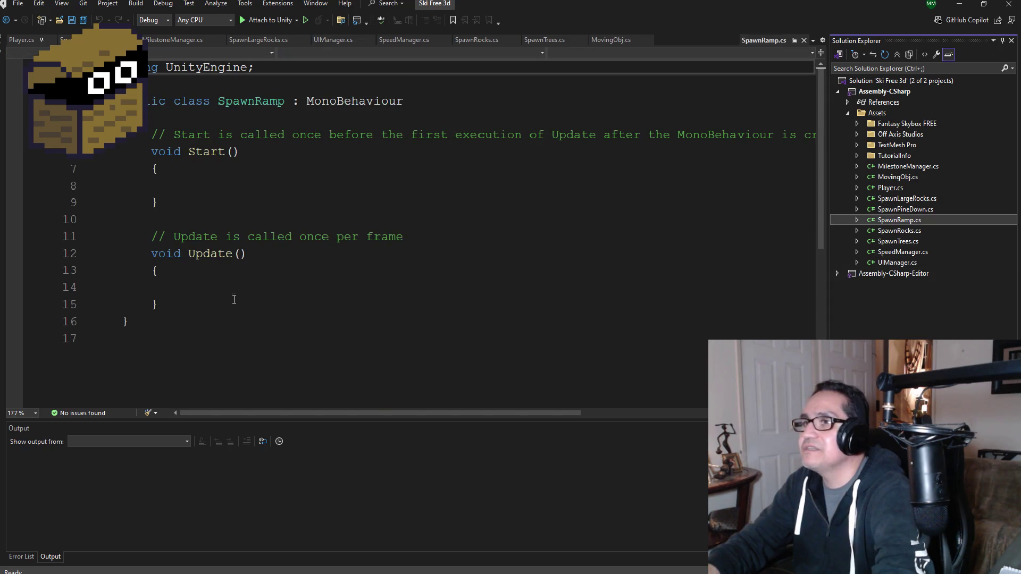
- Delete SpawnRamp's default Start and Update methods, save, and add a blank line after the using line
{"action": "mouse_move", "coordinate": [201, 343]}
{"action": "left_mouse_down"}
{"action": "mouse_move", "coordinate": [123, 243]}
{"action": "mouse_move", "coordinate": [122, 149]}
{"action": "left_mouse_up"}
{"action": "key", "text": "Delete"}
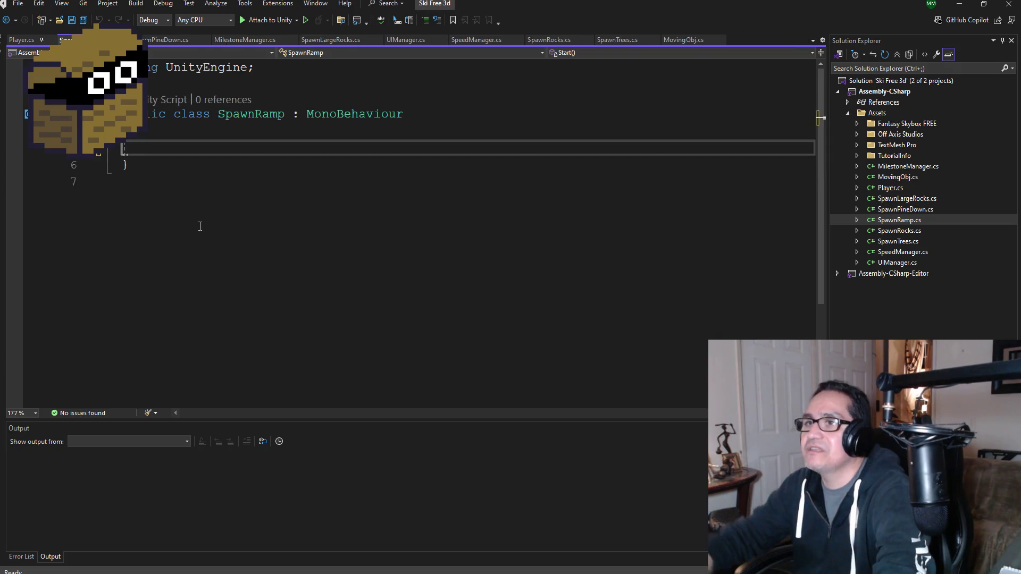
{"action": "left_click", "coordinate": [84, 20]}
{"action": "left_click", "coordinate": [287, 65]}
{"action": "key", "text": "Return"}
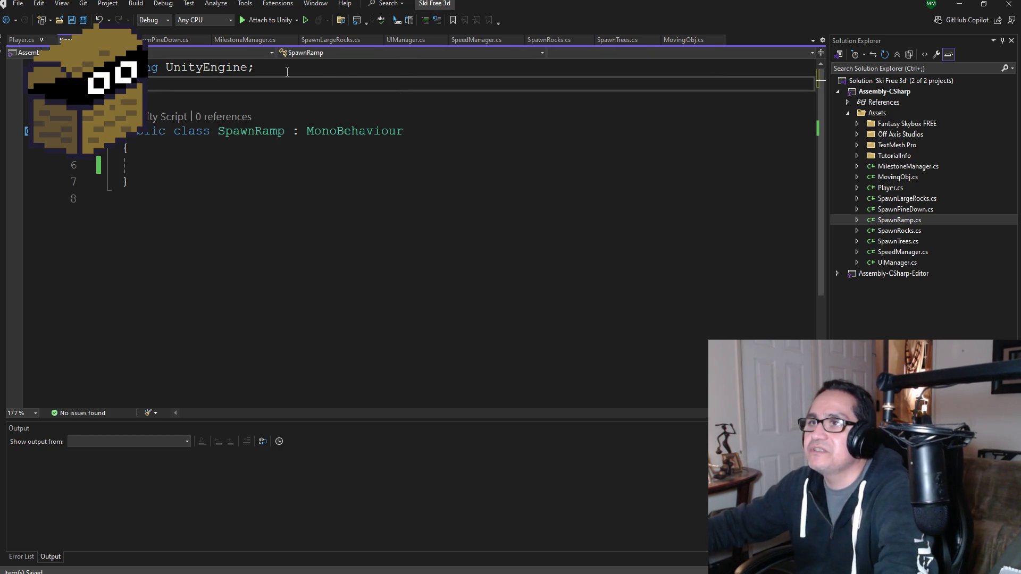
- Copy the 'using SE = UnityEngine.SerializeField' line from SpawnLargeRocks into SpawnRamp and save all
{"action": "double_click", "coordinate": [896, 201]}
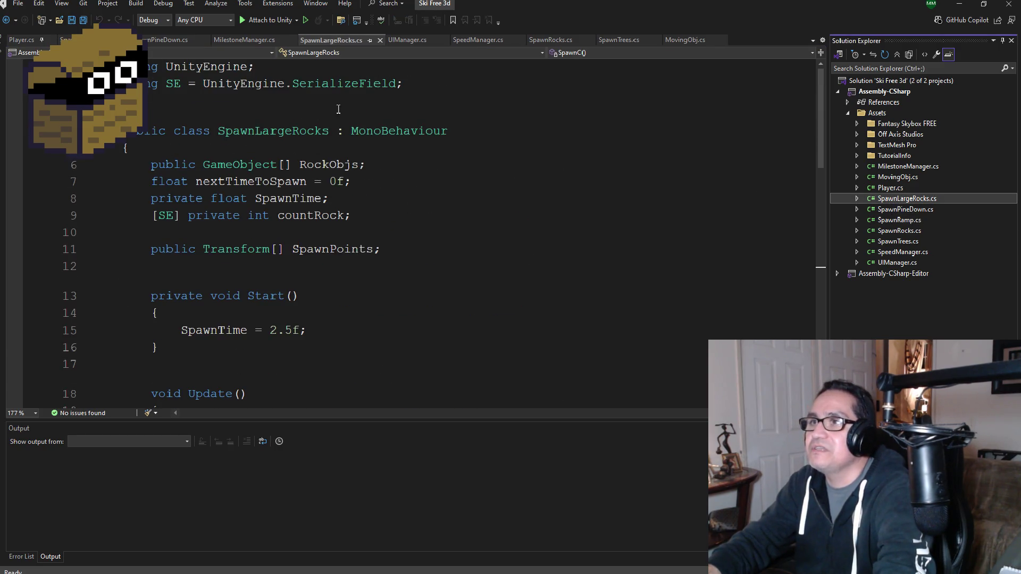
{"action": "left_click_drag", "start_coordinate": [414, 82], "coordinate": [133, 84]}
{"action": "key", "text": "ctrl+c"}
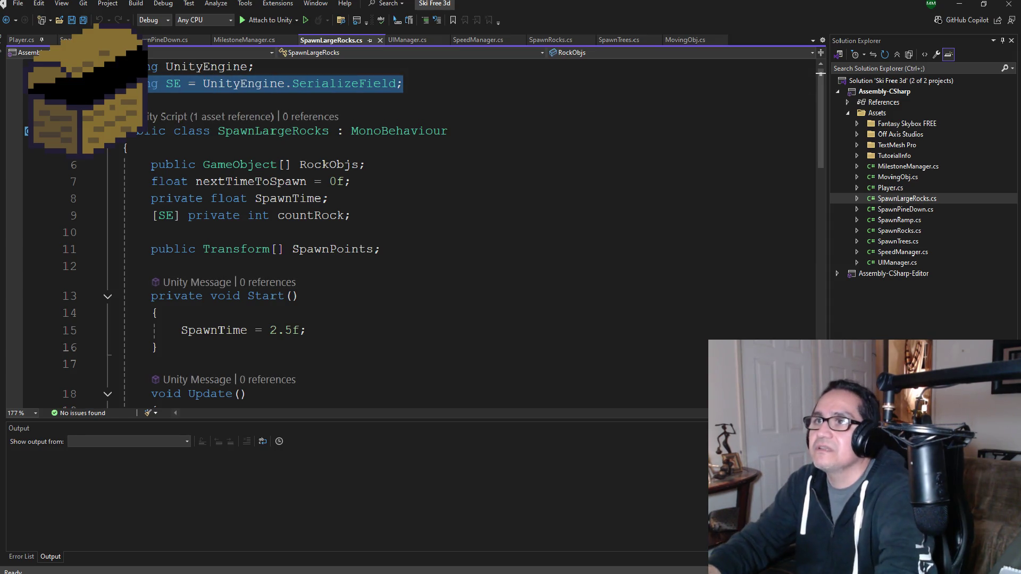
{"action": "key", "text": "ctrl+Tab"}
{"action": "key", "text": "ctrl+v"}
{"action": "left_click", "coordinate": [151, 165]}
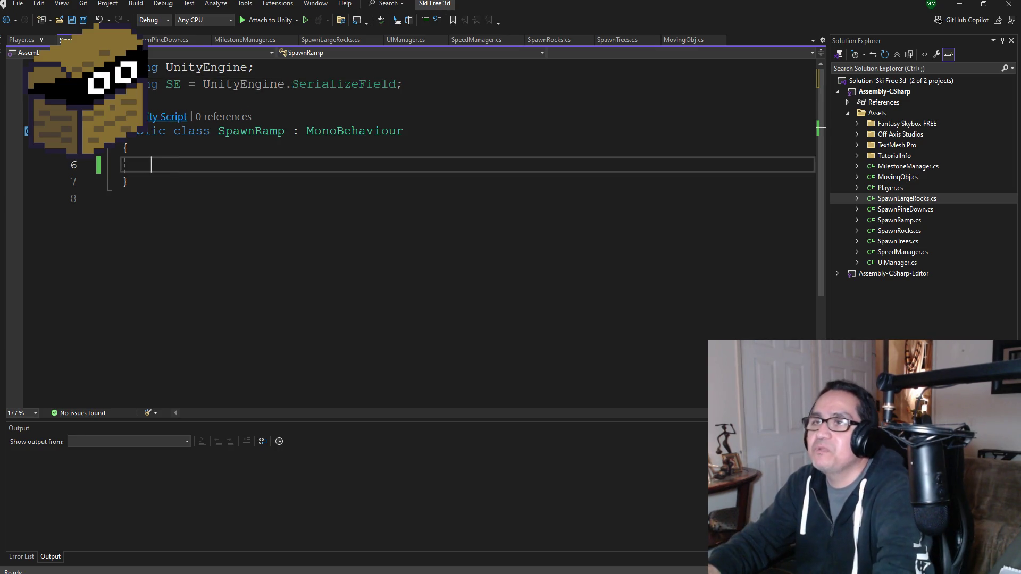
{"action": "left_click", "coordinate": [85, 19]}
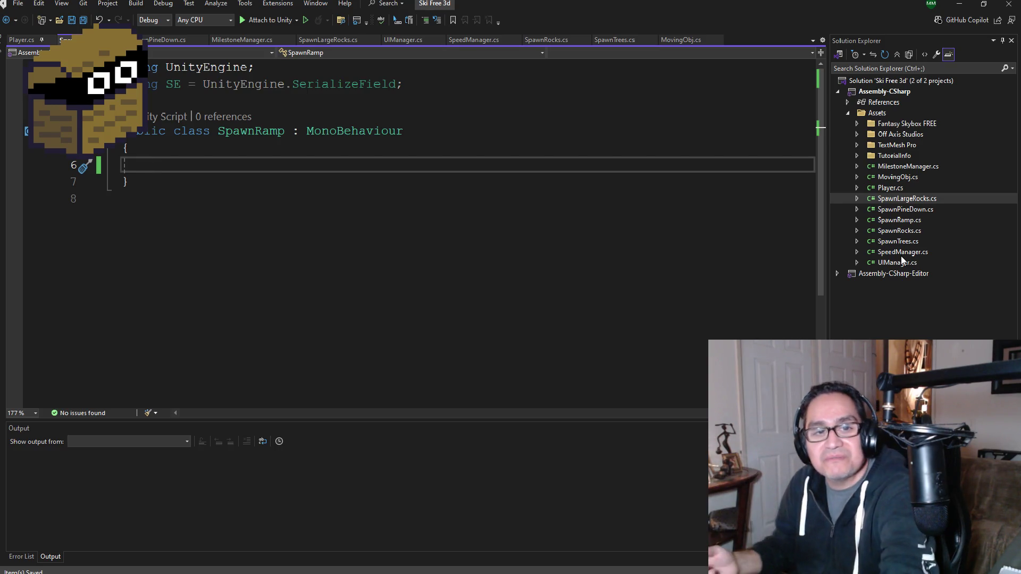
{"action": "left_click", "coordinate": [907, 219]}
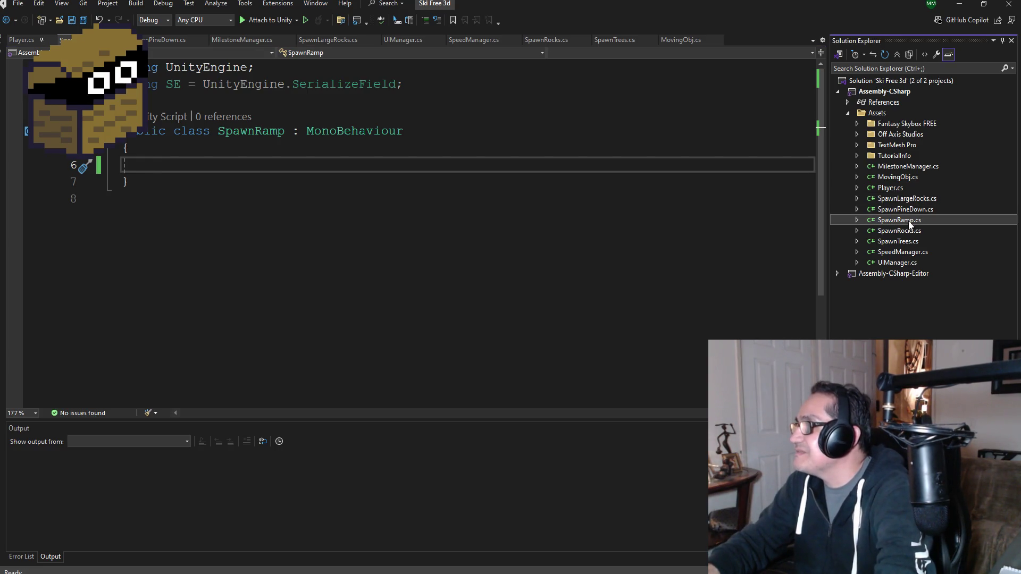
- Copy the class body code from the SpawnPineDown script
{"action": "left_click", "coordinate": [907, 207]}
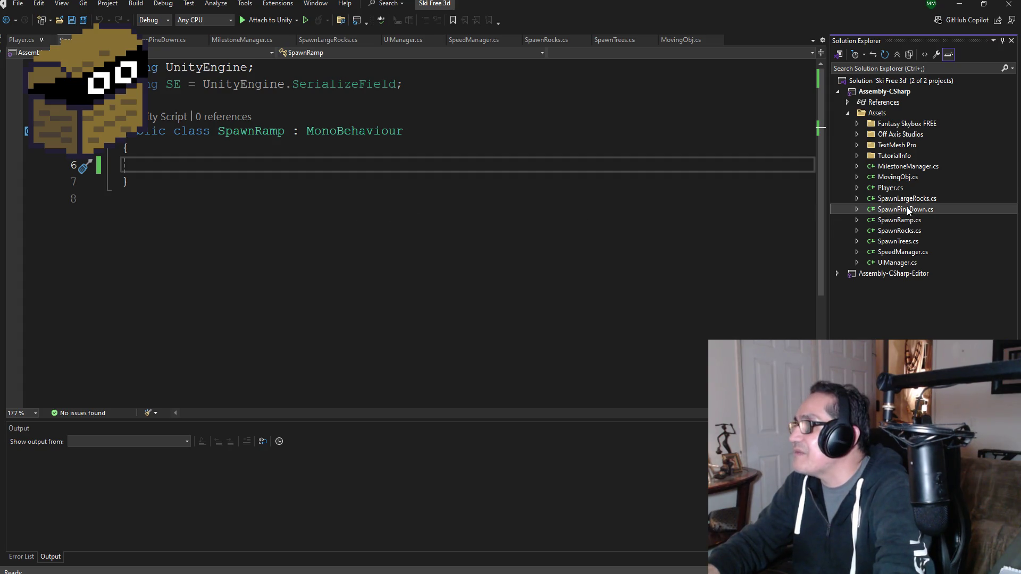
{"action": "scroll", "coordinate": [316, 308], "scroll_direction": "down", "scroll_amount": 7}
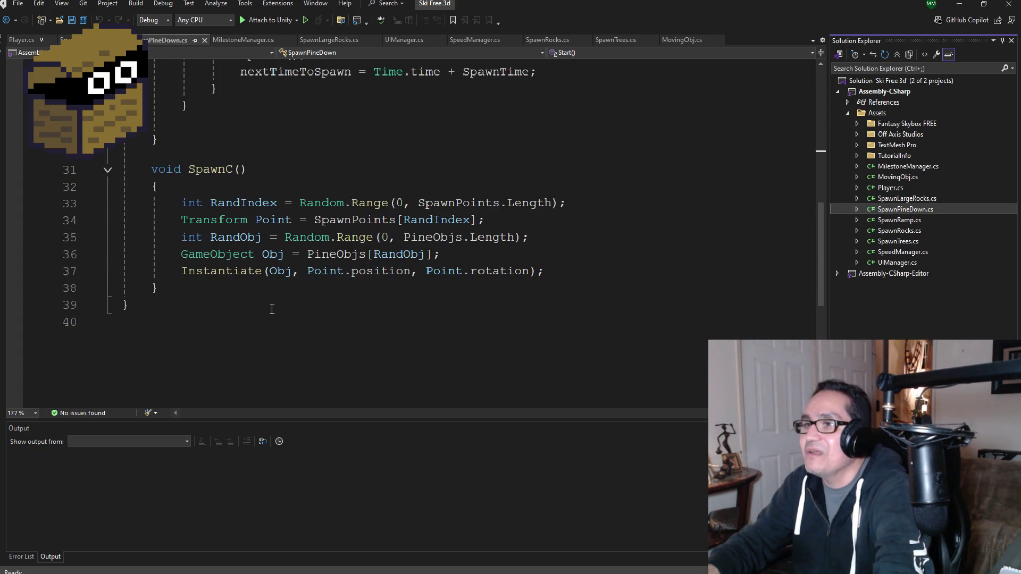
{"action": "mouse_move", "coordinate": [173, 283]}
{"action": "left_mouse_down"}
{"action": "mouse_move", "coordinate": [127, 247]}
{"action": "mouse_move", "coordinate": [128, 341]}
{"action": "mouse_move", "coordinate": [133, 179]}
{"action": "mouse_move", "coordinate": [136, 213]}
{"action": "mouse_move", "coordinate": [135, 198]}
{"action": "left_mouse_up"}
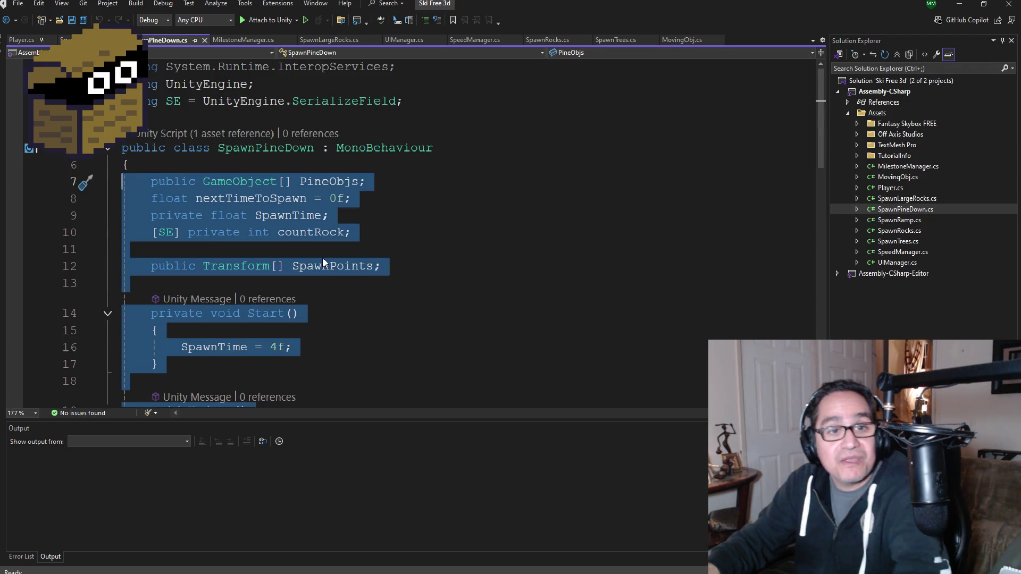
{"action": "key", "text": "ctrl+c"}
- Paste the copied fields, Start, Update and SpawnC code into SpawnRamp.cs and save it
{"action": "left_click", "coordinate": [66, 40]}
{"action": "key", "text": "ctrl+v"}
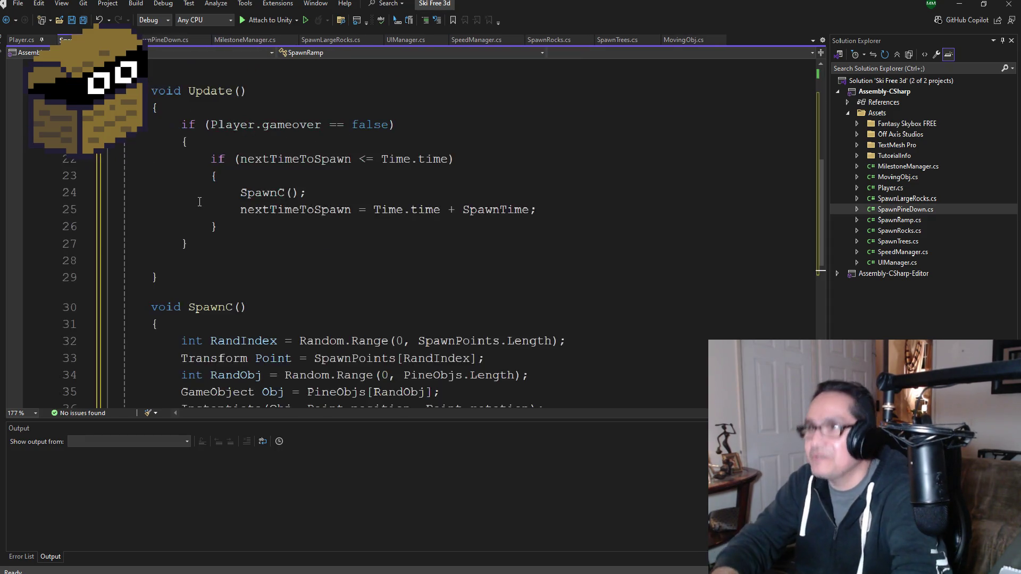
{"action": "scroll", "coordinate": [200, 202], "scroll_direction": "down", "scroll_amount": 3}
{"action": "scroll", "coordinate": [200, 201], "scroll_direction": "up", "scroll_amount": 10}
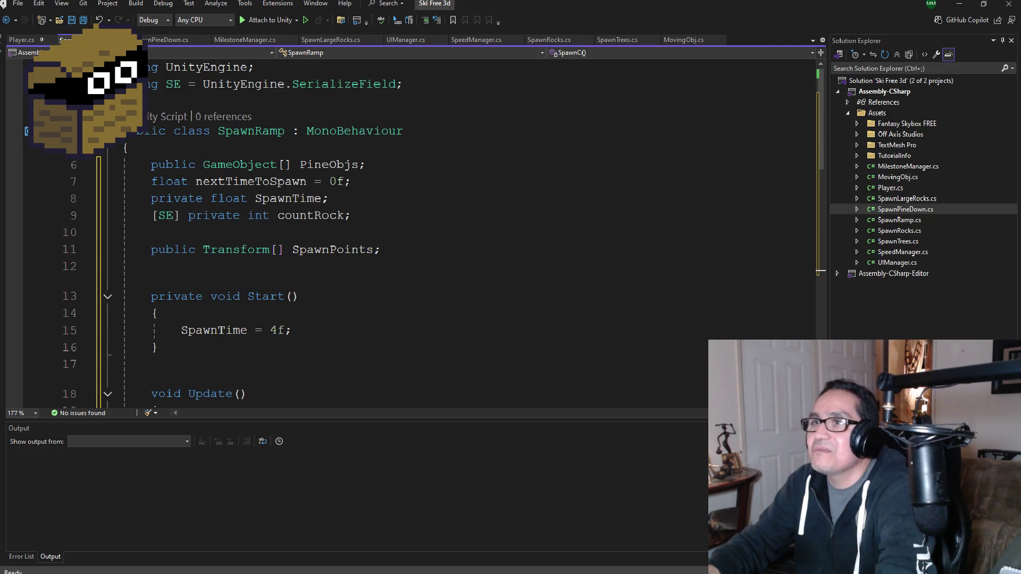
{"action": "key", "text": "ctrl+s"}
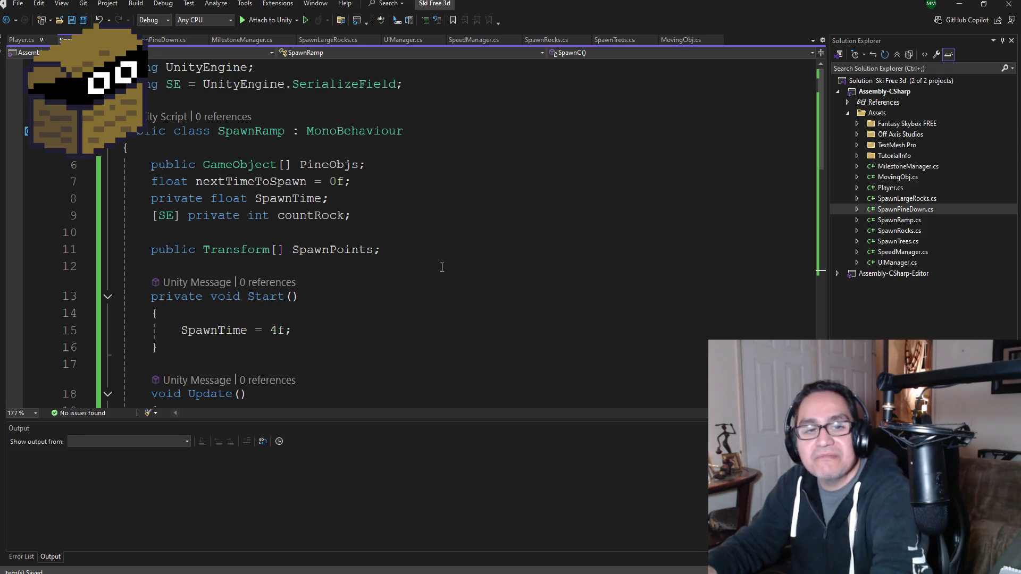
- Rename the PineObjs array declaration to RampObj
{"action": "double_click", "coordinate": [322, 165]}
{"action": "type", "text": "RampObjs"}
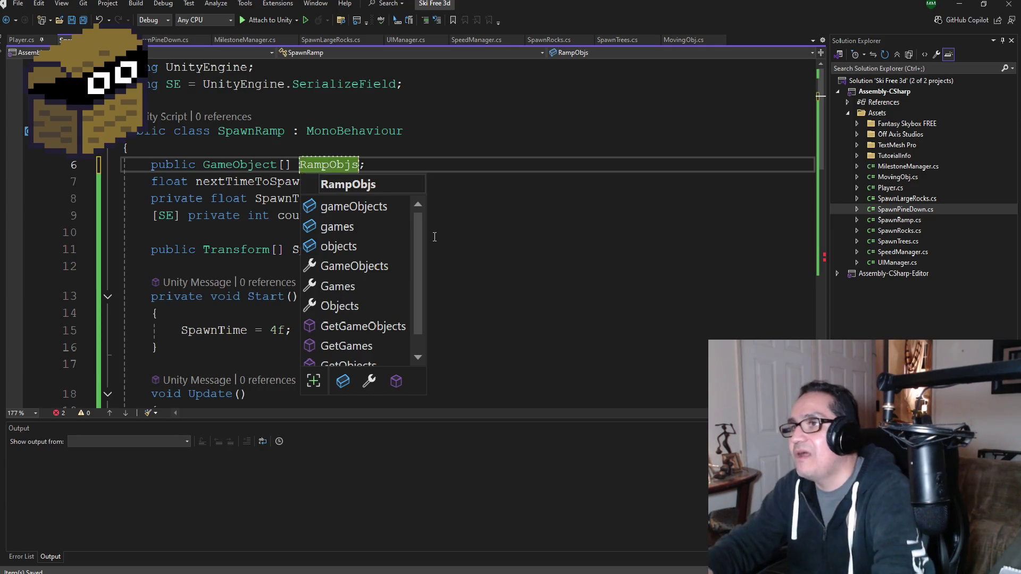
{"action": "key", "text": "BackSpace"}
{"action": "left_click", "coordinate": [227, 198]}
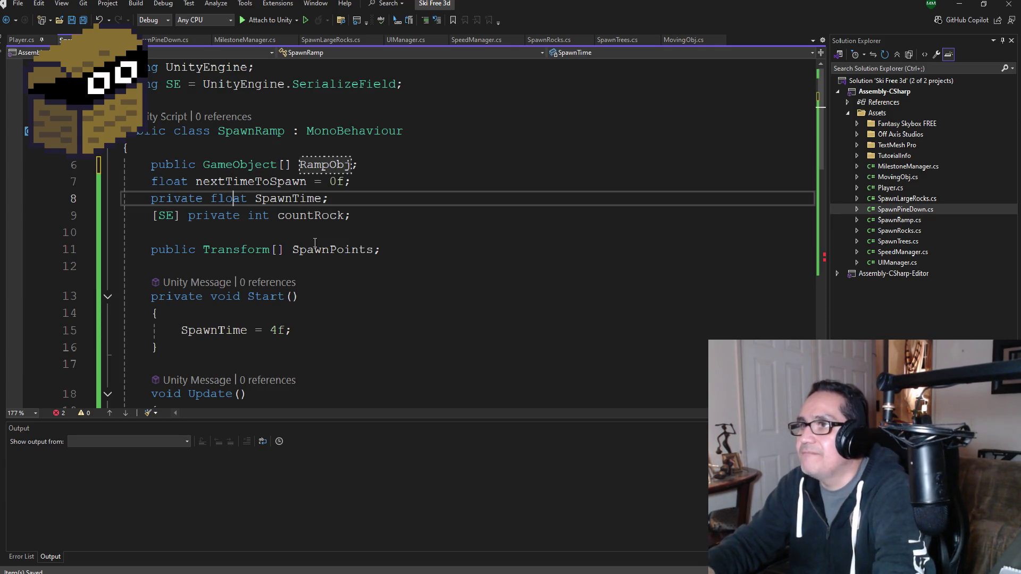
{"action": "scroll", "coordinate": [327, 247], "scroll_direction": "down", "scroll_amount": 2}
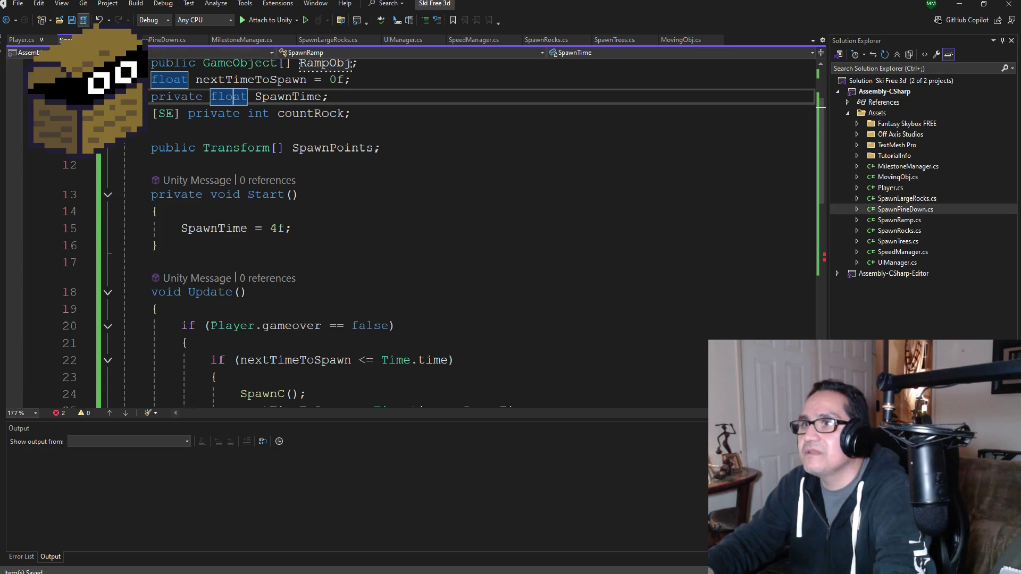
- Try 3 as the spawn interval, then restore it to 4f
{"action": "left_click", "coordinate": [280, 231]}
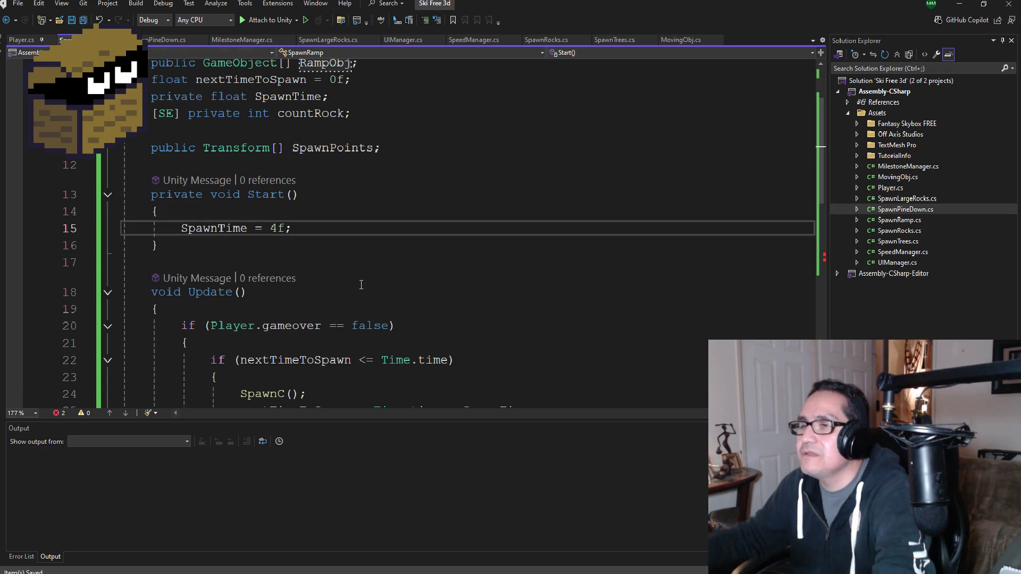
{"action": "key", "text": "BackSpace"}
{"action": "type", "text": "3"}
{"action": "key", "text": "BackSpace"}
{"action": "type", "text": "4"}
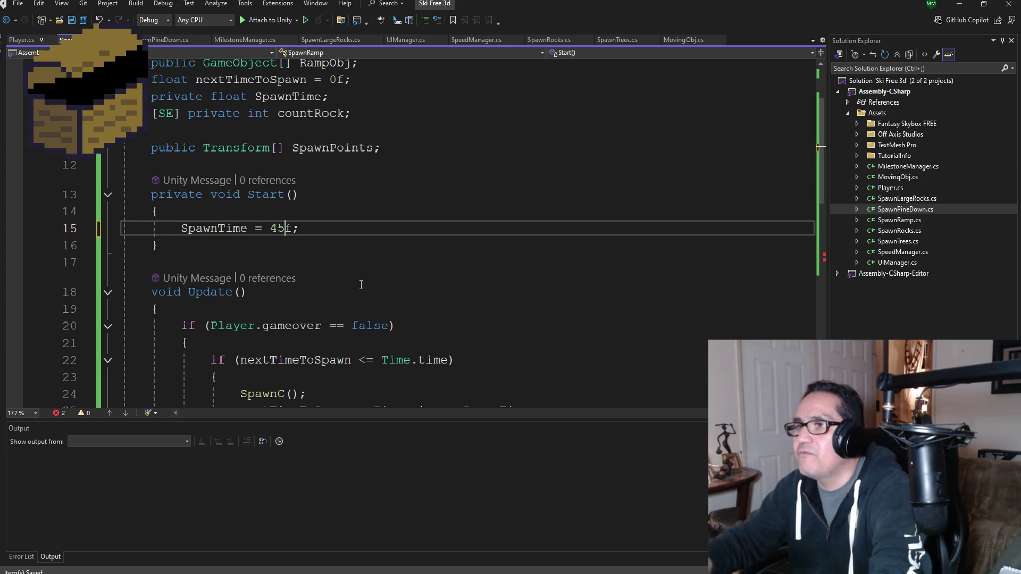
{"action": "scroll", "coordinate": [360, 281], "scroll_direction": "down", "scroll_amount": 5}
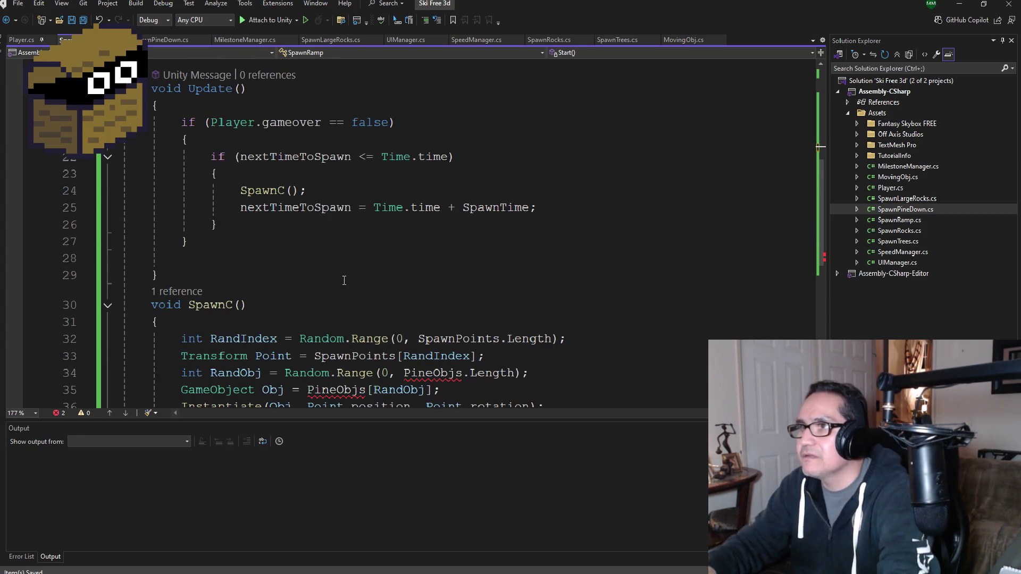
- Replace PineObjs with RampObj on lines 34 and 35, check the declaration, and return to Unity
{"action": "left_click", "coordinate": [434, 322]}
{"action": "double_click", "coordinate": [434, 322]}
{"action": "type", "text": "Ramp"}
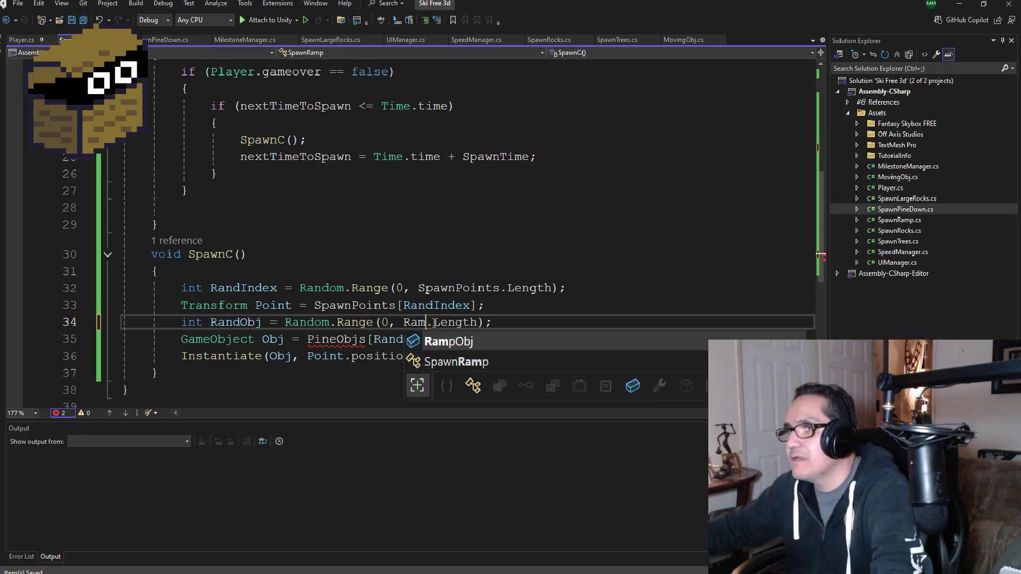
{"action": "key", "text": "Tab"}
{"action": "double_click", "coordinate": [329, 340]}
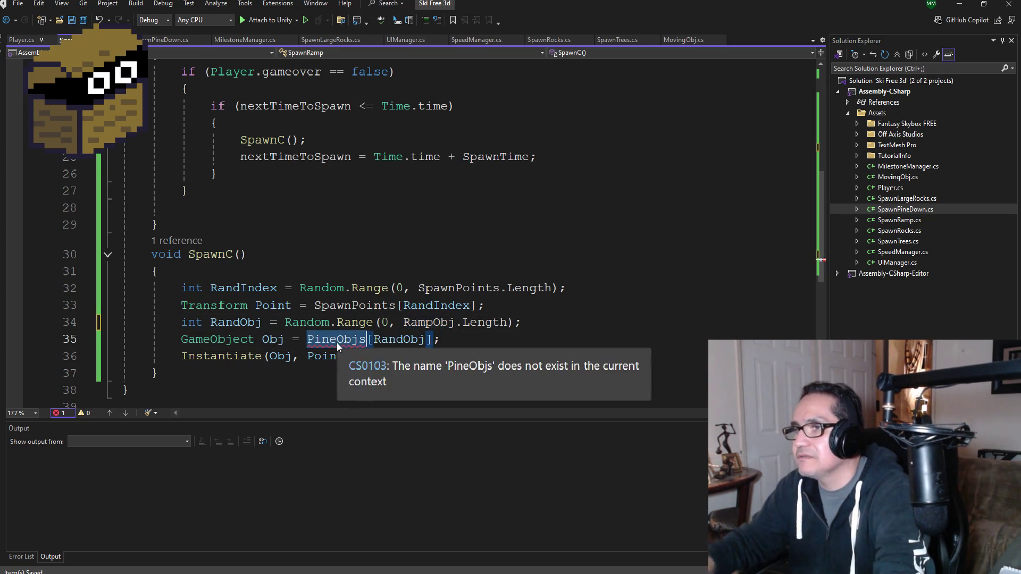
{"action": "type", "text": "Ramp"}
{"action": "key", "text": "Tab"}
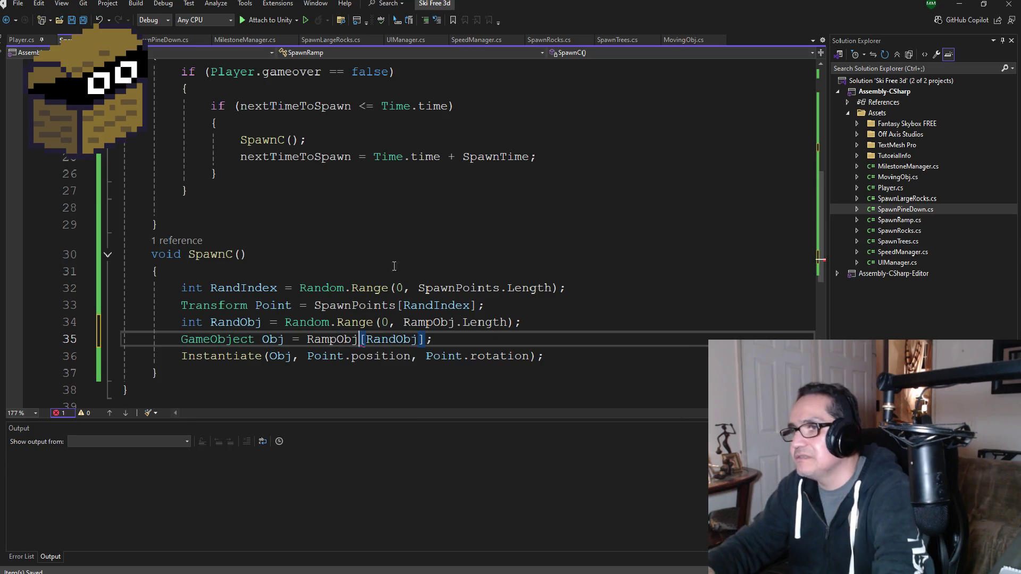
{"action": "key", "text": "F12"}
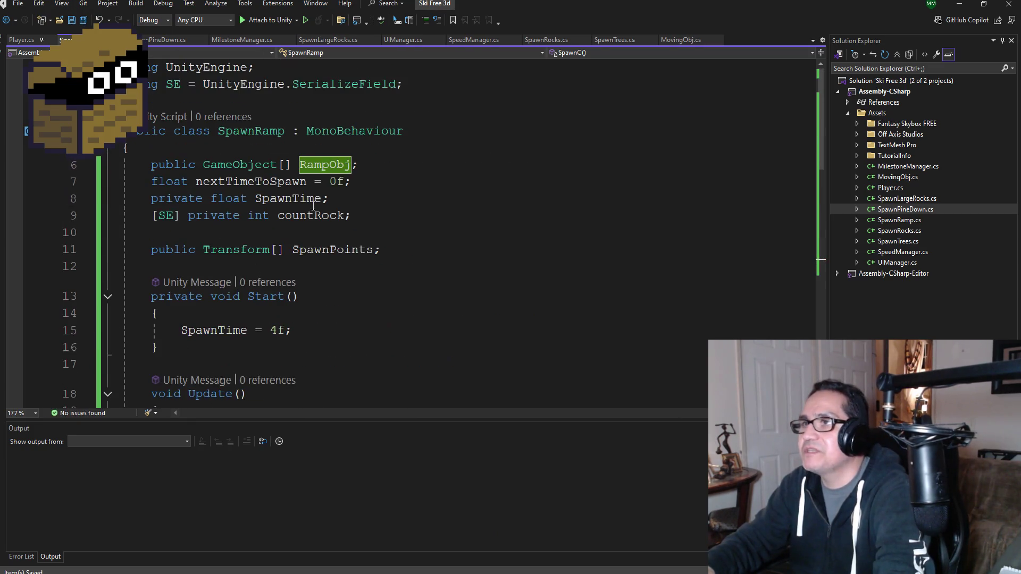
{"action": "left_click", "coordinate": [960, 11]}
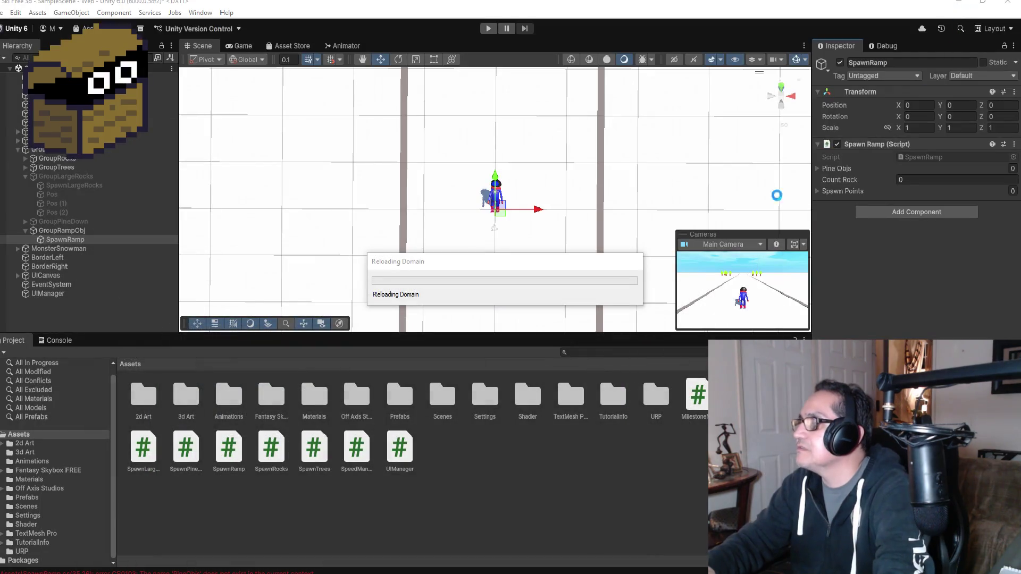
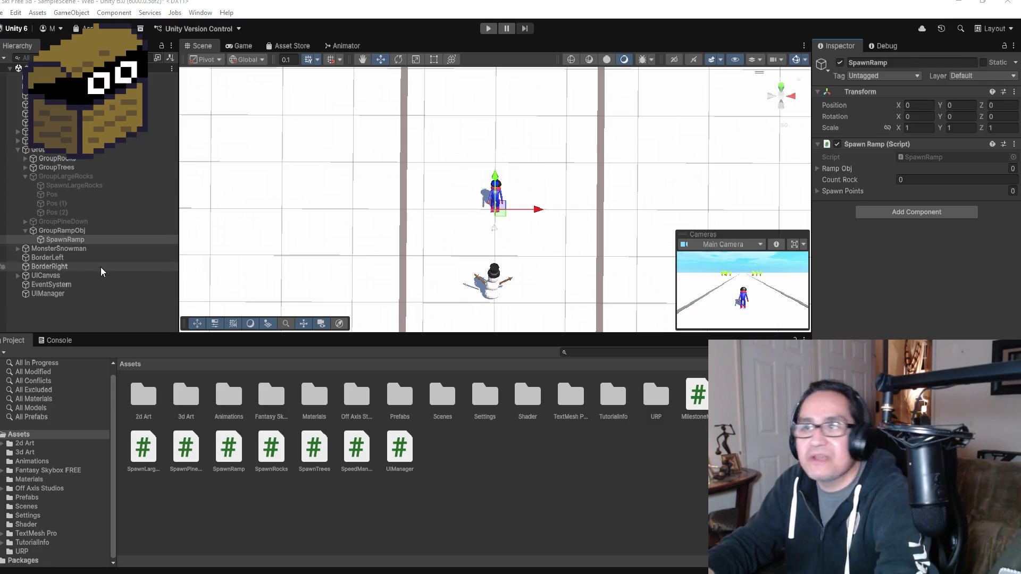
- Add an empty child object named Pos under GroupRampObj
{"action": "left_click", "coordinate": [79, 230]}
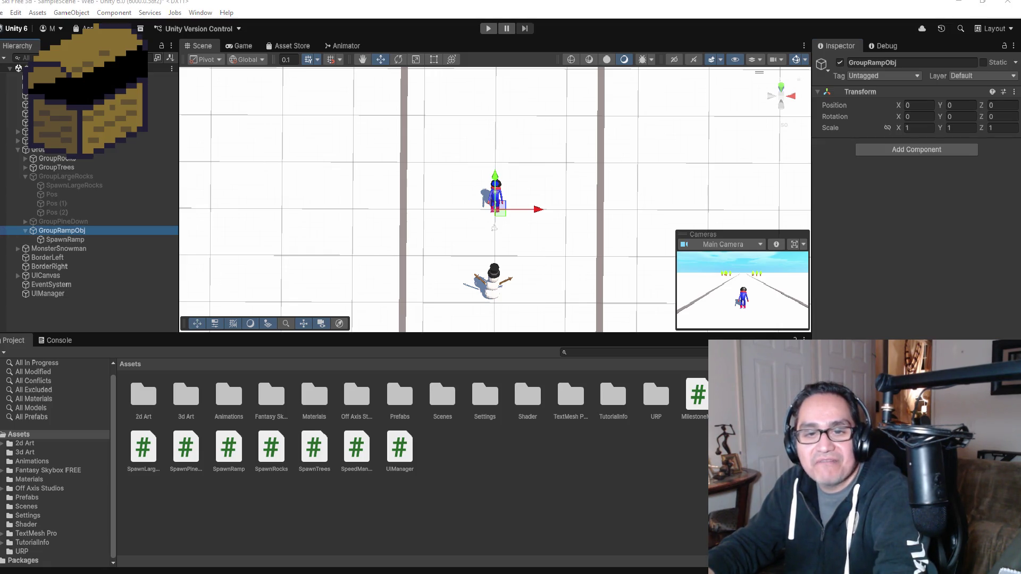
{"action": "left_click", "coordinate": [105, 240]}
{"action": "left_click", "coordinate": [101, 230]}
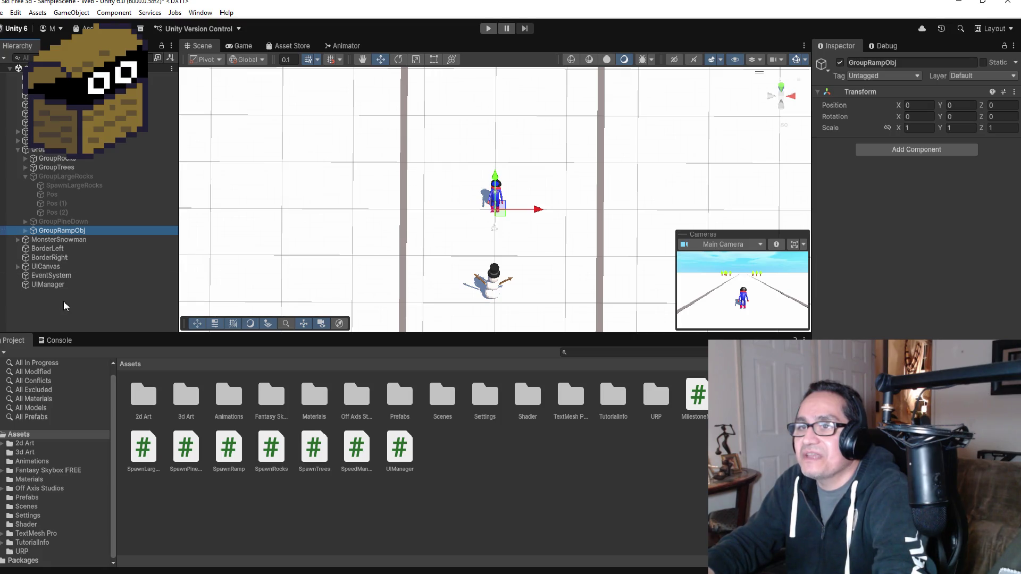
{"action": "right_click", "coordinate": [65, 231]}
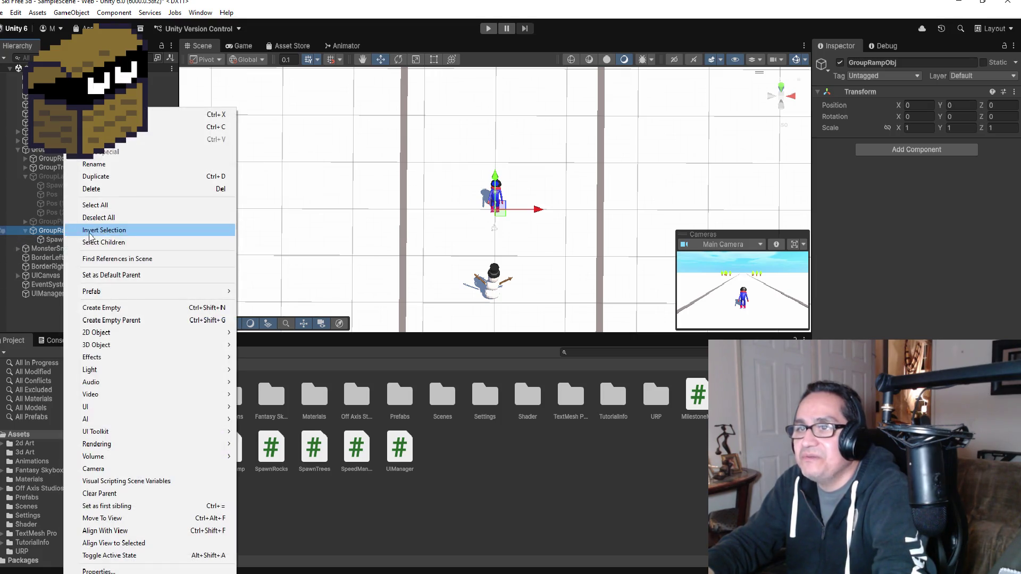
{"action": "left_click", "coordinate": [122, 308]}
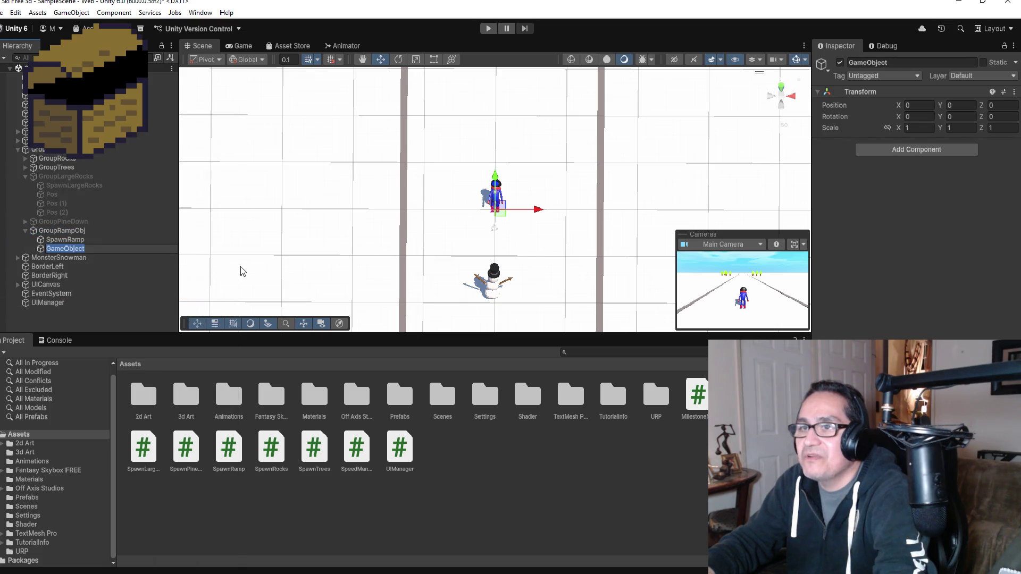
{"action": "left_click", "coordinate": [913, 64]}
{"action": "type", "text": "Pos"}
{"action": "key", "text": "Return"}
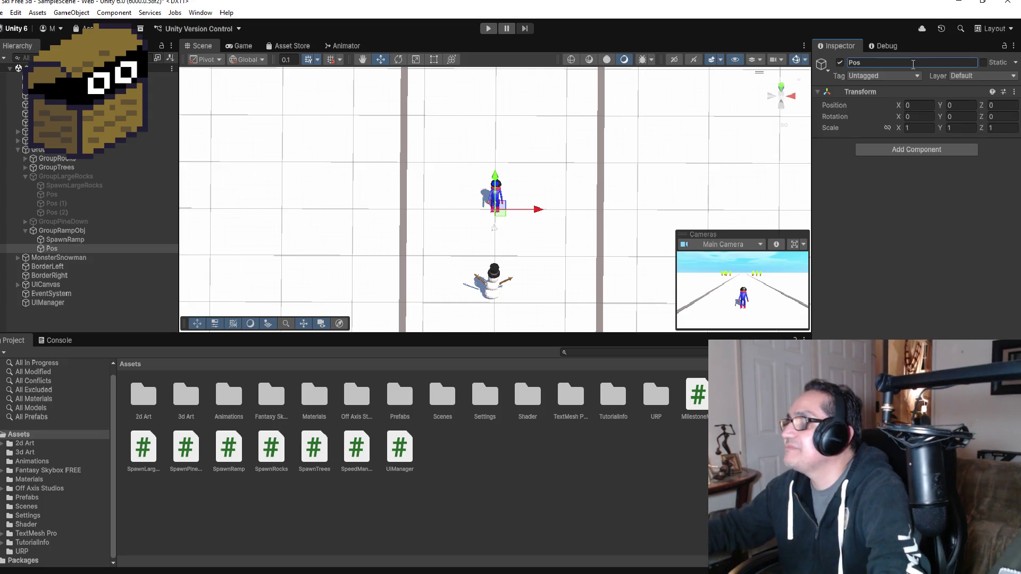
- Move Pos forward along the track to about Z 248
{"action": "scroll", "coordinate": [494, 162], "scroll_direction": "down", "scroll_amount": 5}
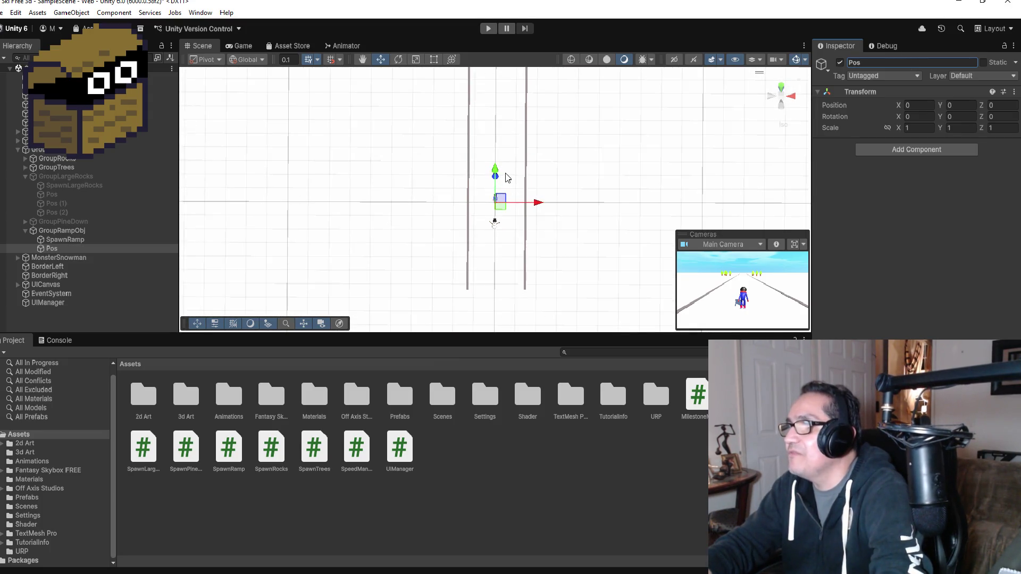
{"action": "left_click_drag", "start_coordinate": [495, 171], "coordinate": [509, 75]}
{"action": "scroll", "coordinate": [528, 102], "scroll_direction": "down", "scroll_amount": 1}
{"action": "scroll", "coordinate": [528, 103], "scroll_direction": "down", "scroll_amount": 2}
{"action": "scroll", "coordinate": [509, 74], "scroll_direction": "down", "scroll_amount": 2}
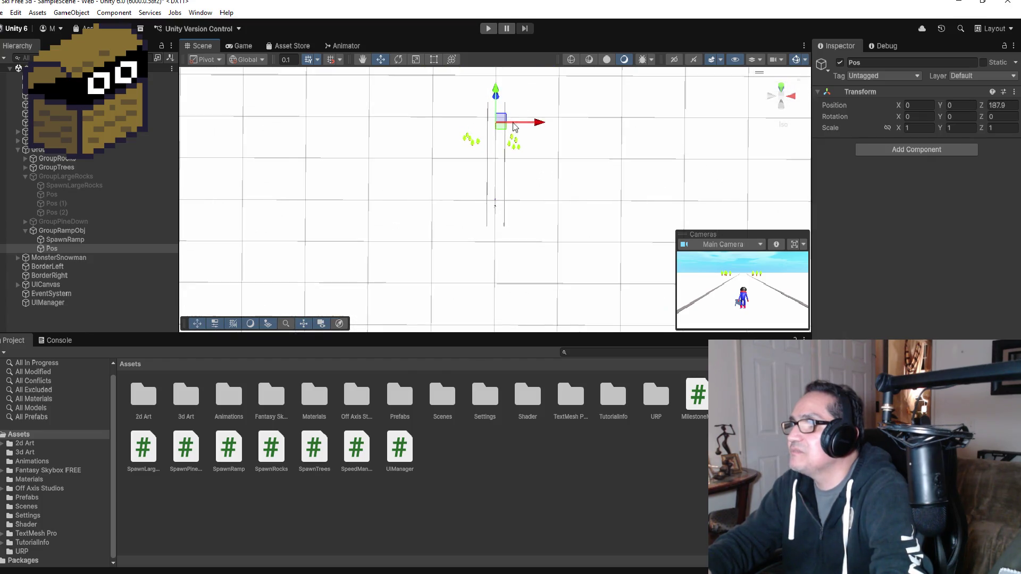
{"action": "left_click_drag", "start_coordinate": [500, 119], "coordinate": [499, 87]}
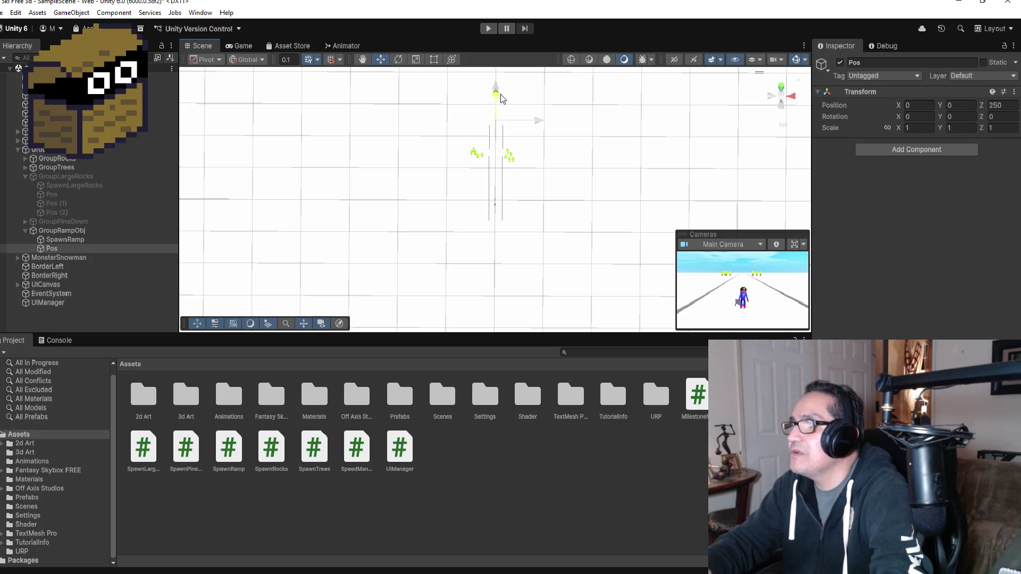
{"action": "key", "text": "f"}
{"action": "scroll", "coordinate": [529, 251], "scroll_direction": "down", "scroll_amount": 5}
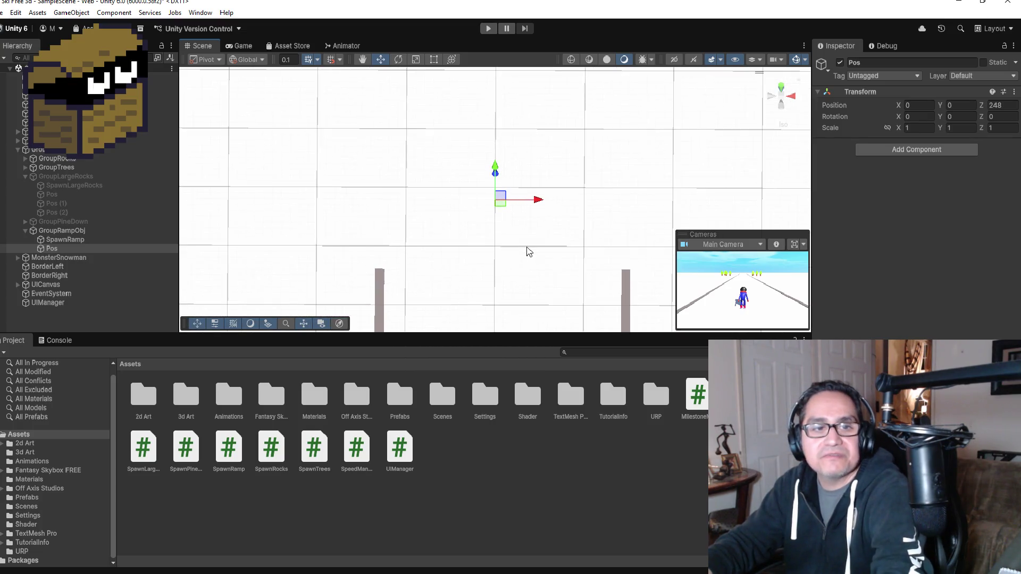
{"action": "scroll", "coordinate": [497, 275], "scroll_direction": "down", "scroll_amount": 8}
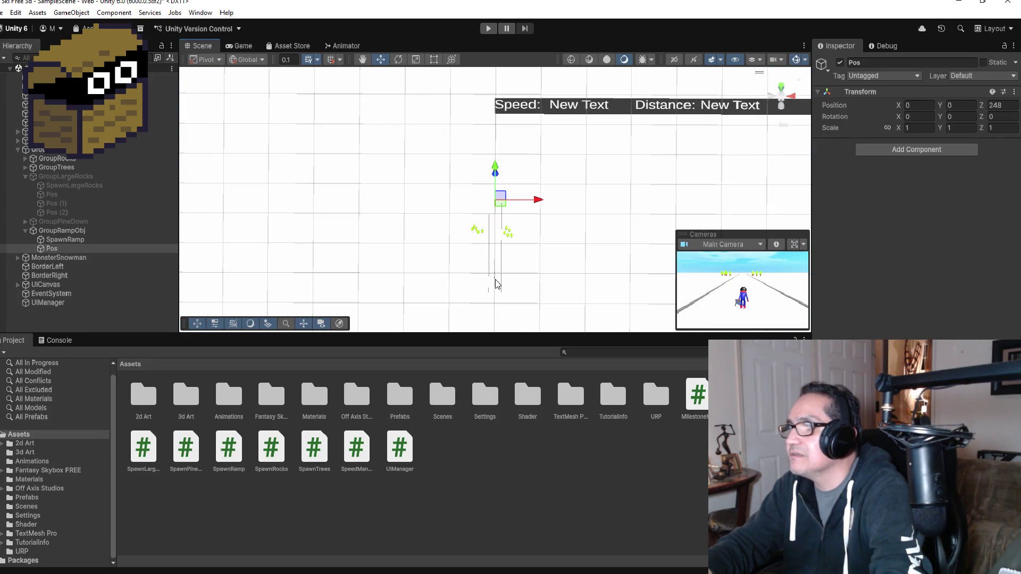
- Frame the view near the skier and orbit to a front close-up of the MonsterSnowman
{"action": "left_click", "coordinate": [497, 283]}
{"action": "left_click", "coordinate": [498, 279]}
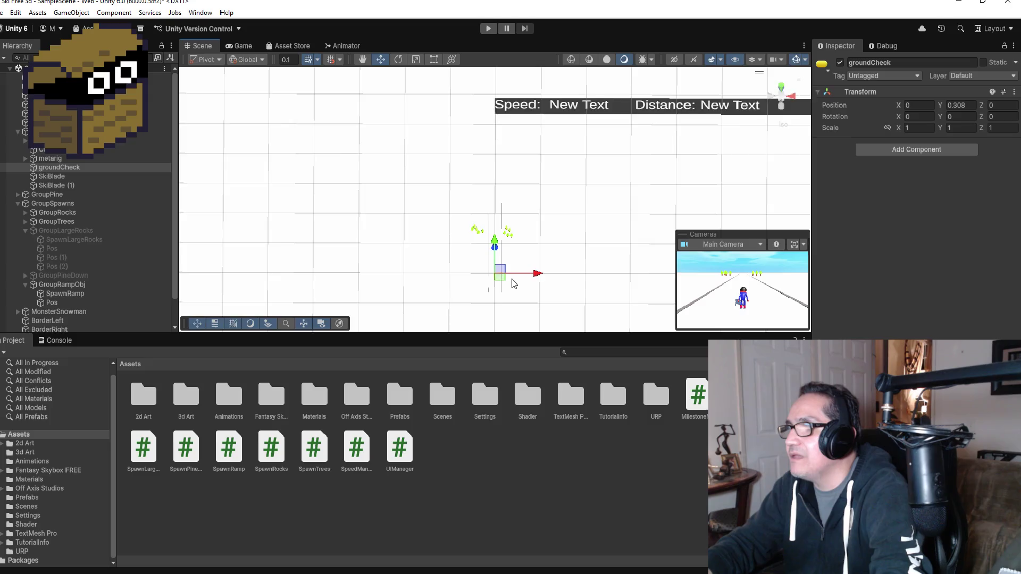
{"action": "key", "text": "f"}
{"action": "key", "text": "f"}
{"action": "scroll", "coordinate": [638, 153], "scroll_direction": "up", "scroll_amount": 3}
{"action": "left_click_drag", "start_coordinate": [638, 153], "coordinate": [634, 169]}
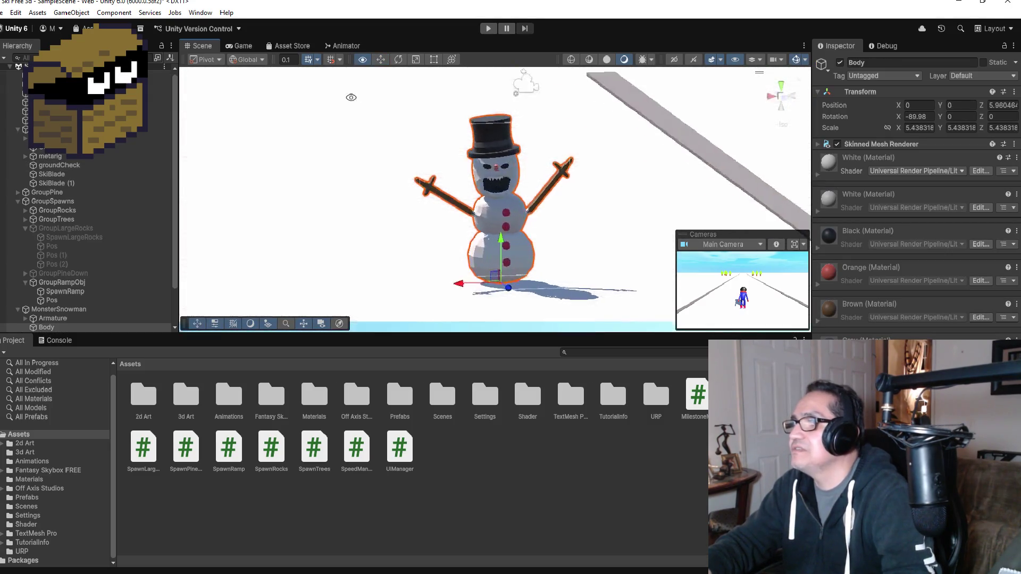
{"action": "scroll", "coordinate": [634, 169], "scroll_direction": "up", "scroll_amount": 3}
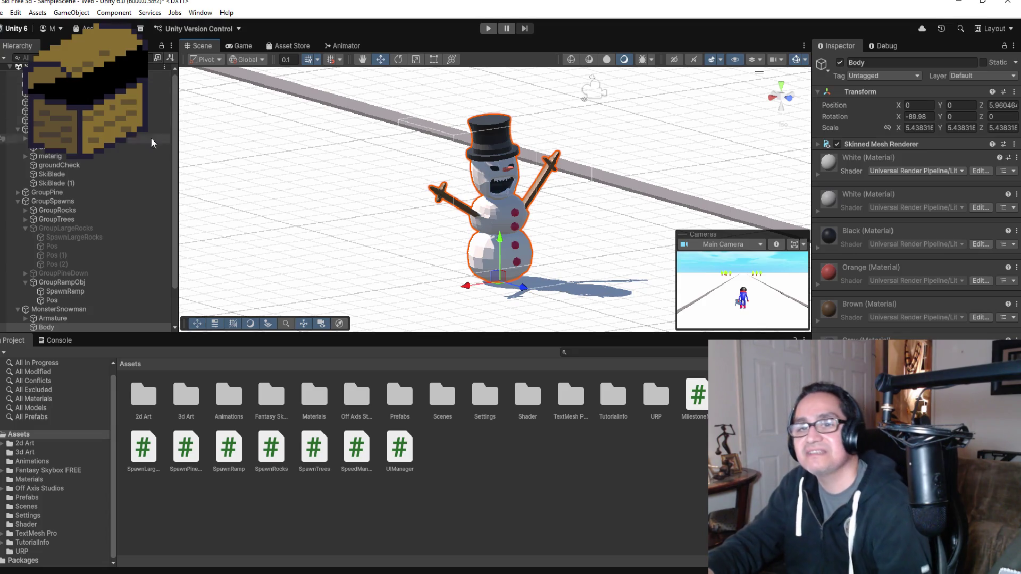
{"action": "scroll", "coordinate": [620, 191], "scroll_direction": "up", "scroll_amount": 5}
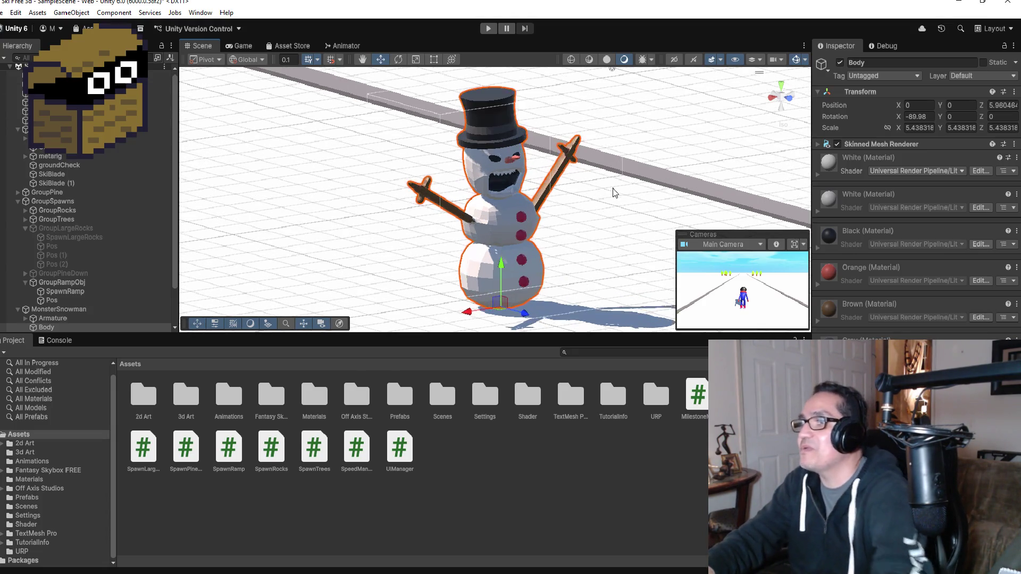
{"action": "mouse_move", "coordinate": [627, 183]}
{"action": "left_mouse_down"}
{"action": "mouse_move", "coordinate": [577, 170]}
{"action": "mouse_move", "coordinate": [280, 177]}
{"action": "mouse_move", "coordinate": [191, 183]}
{"action": "mouse_move", "coordinate": [133, 202]}
{"action": "left_mouse_up"}
{"action": "scroll", "coordinate": [91, 242], "scroll_direction": "down", "scroll_amount": 3}
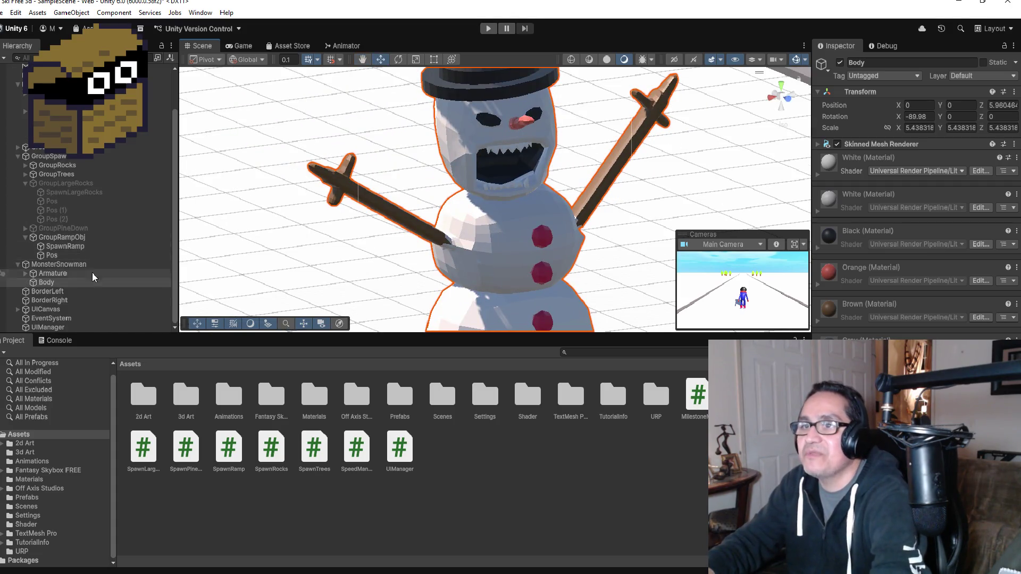
- Rotate the snowman's LowerLip and UpperLip bones (UpperLip X 55.023, Y -22.534, Z -18.998) to open its mouth
{"action": "left_click", "coordinate": [24, 274]}
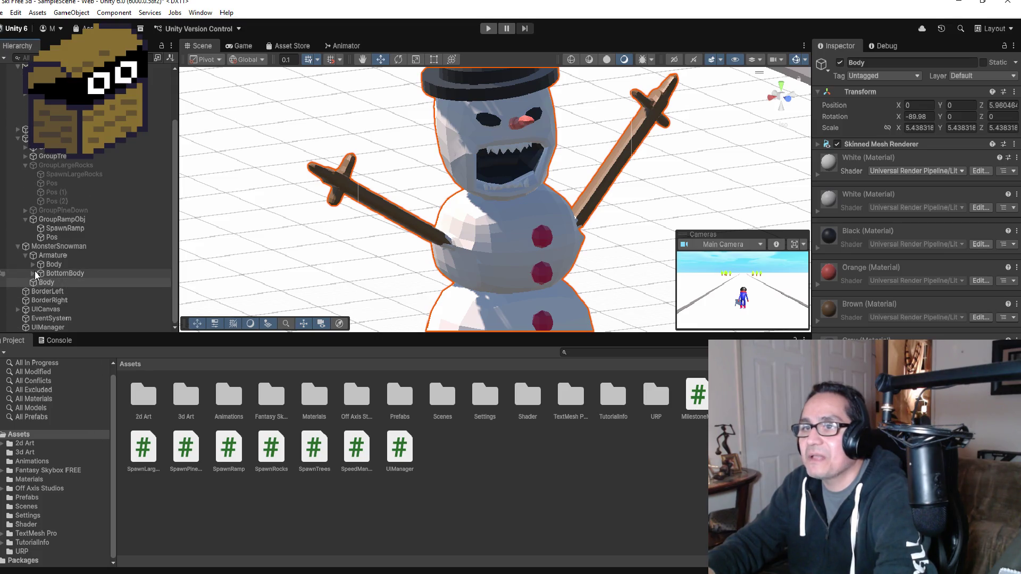
{"action": "left_click", "coordinate": [33, 264]}
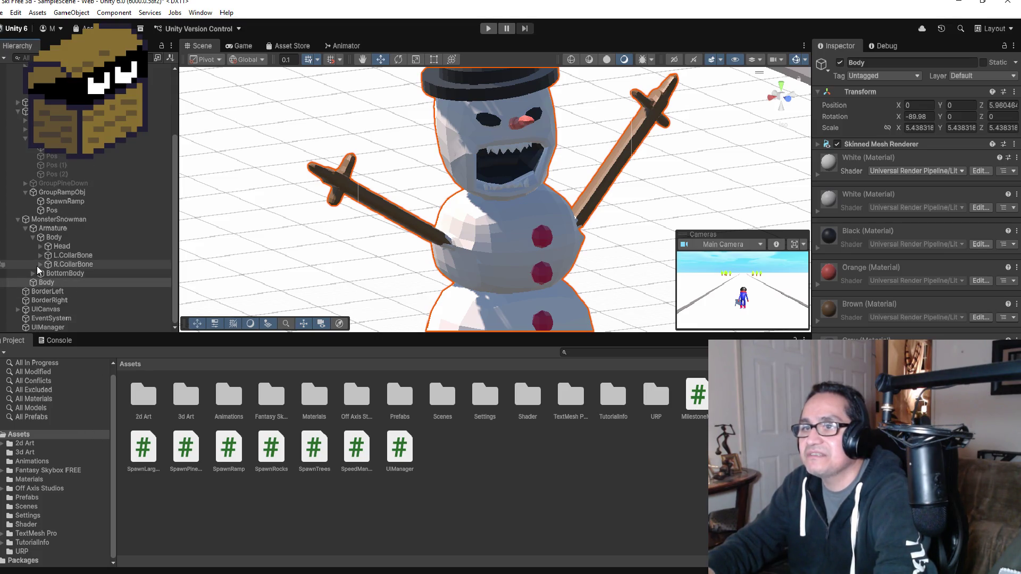
{"action": "left_click", "coordinate": [40, 246]}
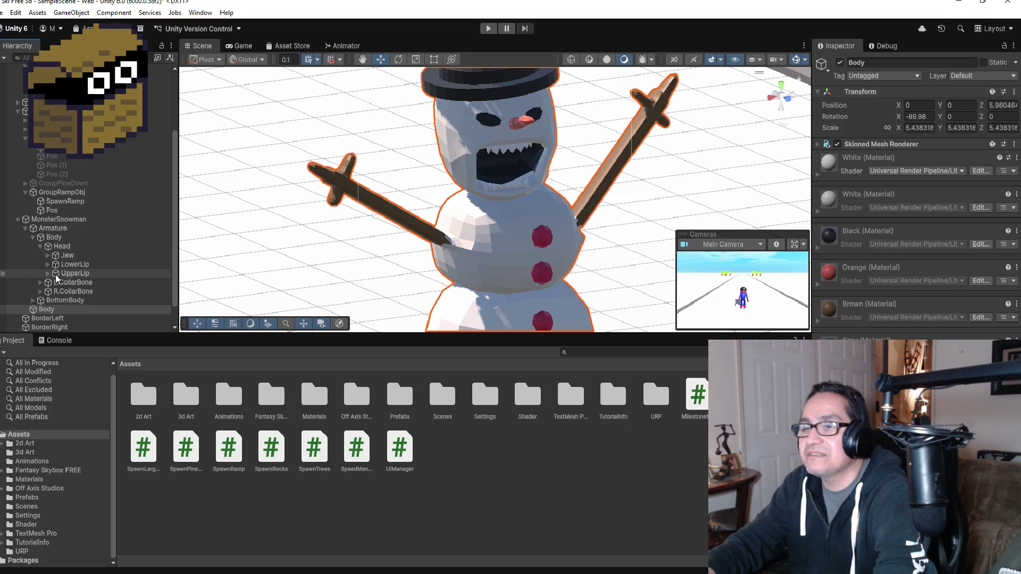
{"action": "left_click", "coordinate": [74, 264]}
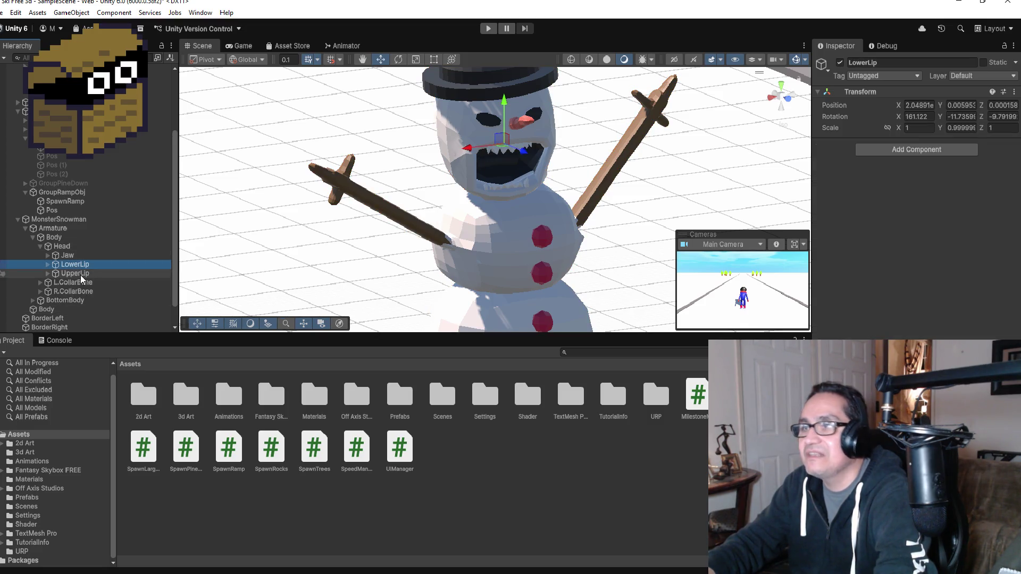
{"action": "mouse_move", "coordinate": [697, 180]}
{"action": "left_mouse_down"}
{"action": "mouse_move", "coordinate": [312, 169]}
{"action": "mouse_move", "coordinate": [340, 180]}
{"action": "mouse_move", "coordinate": [441, 166]}
{"action": "left_mouse_up"}
{"action": "left_click", "coordinate": [399, 59]}
{"action": "mouse_move", "coordinate": [506, 110]}
{"action": "left_mouse_down"}
{"action": "mouse_move", "coordinate": [503, 96]}
{"action": "mouse_move", "coordinate": [490, 102]}
{"action": "mouse_move", "coordinate": [500, 115]}
{"action": "mouse_move", "coordinate": [534, 98]}
{"action": "mouse_move", "coordinate": [486, 107]}
{"action": "mouse_move", "coordinate": [480, 122]}
{"action": "left_mouse_up"}
{"action": "left_click", "coordinate": [73, 275]}
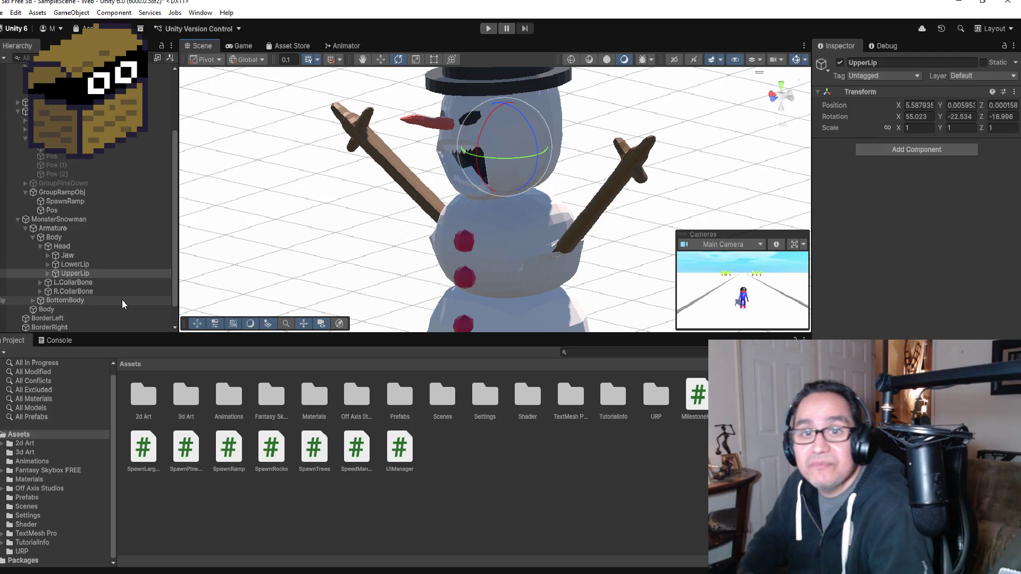
{"action": "scroll", "coordinate": [123, 298], "scroll_direction": "down", "scroll_amount": 2}
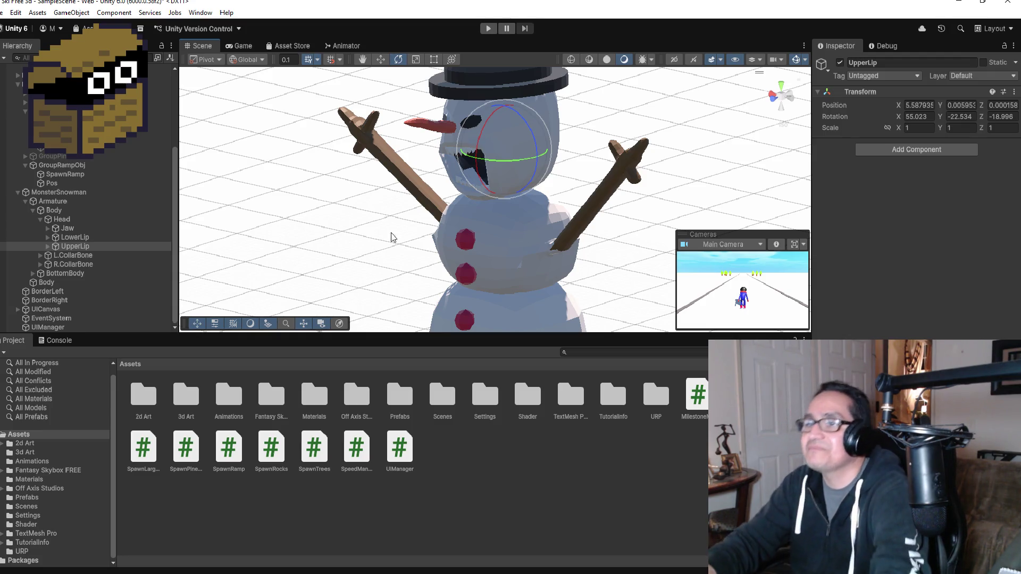
- Collapse the MonsterSnowman, GroupSpawns and skier hierarchies
{"action": "left_click", "coordinate": [18, 192]}
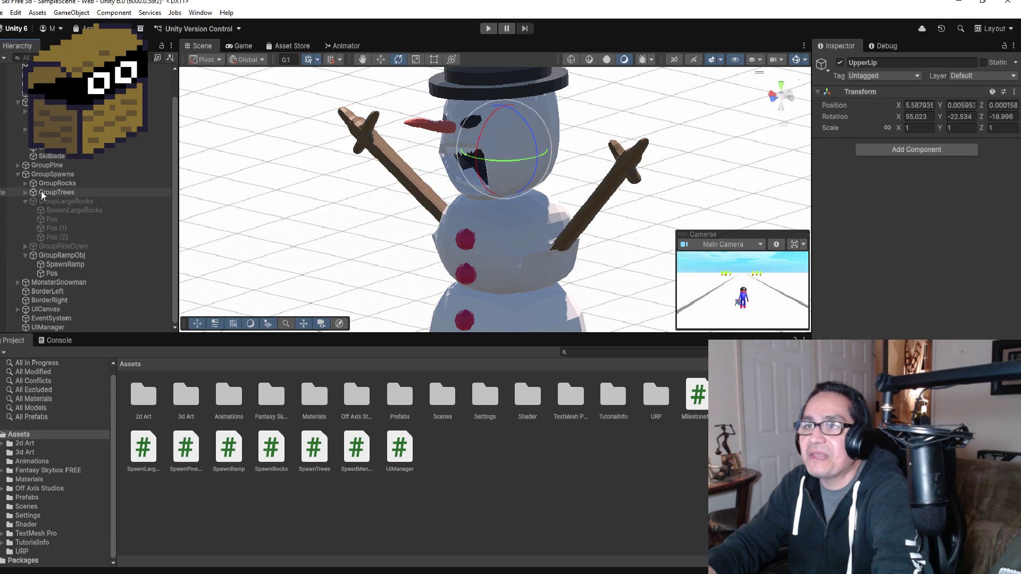
{"action": "scroll", "coordinate": [16, 206], "scroll_direction": "up", "scroll_amount": 1}
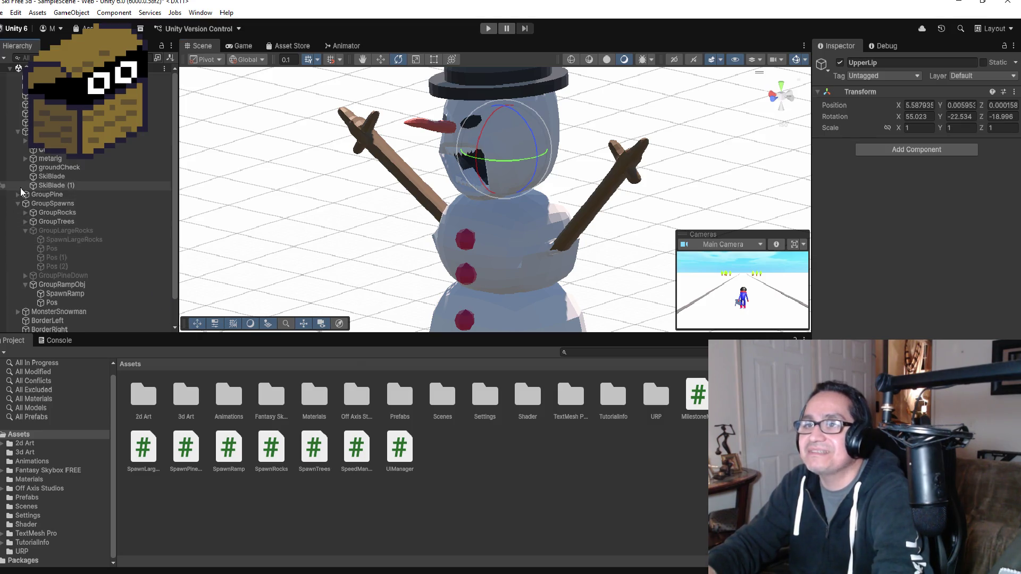
{"action": "left_click", "coordinate": [17, 203]}
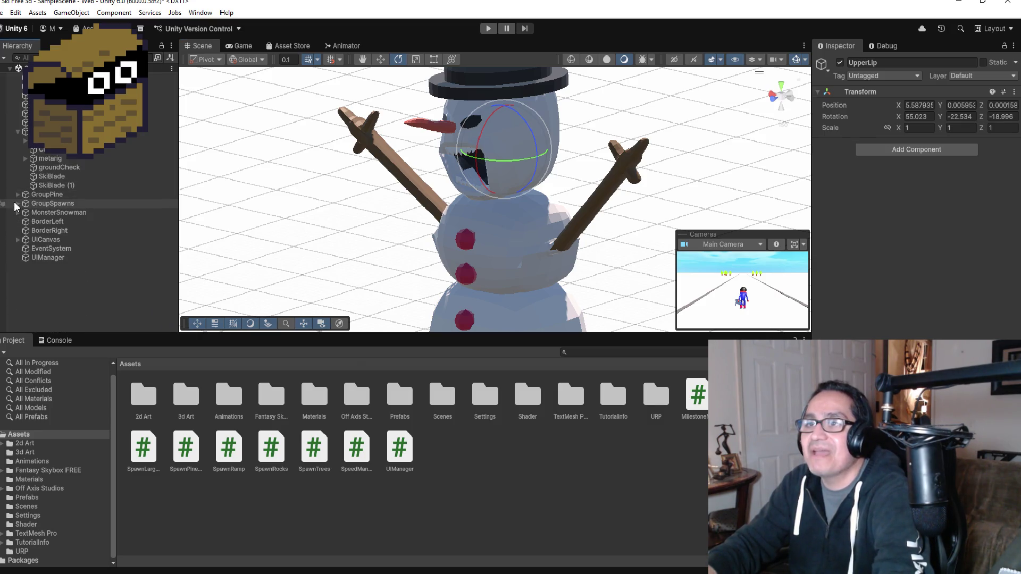
{"action": "left_click", "coordinate": [18, 132]}
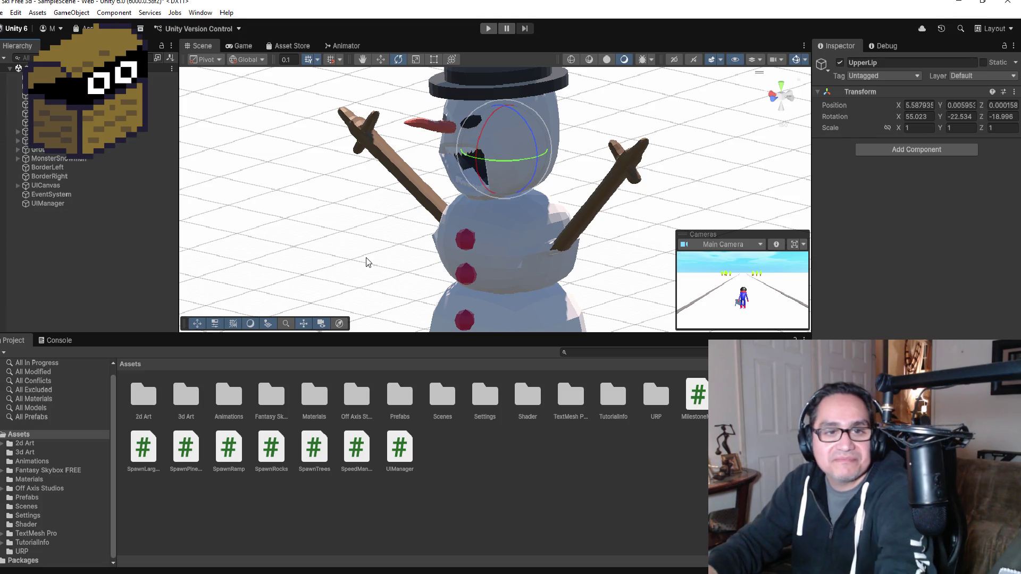
{"action": "scroll", "coordinate": [355, 254], "scroll_direction": "down", "scroll_amount": 10}
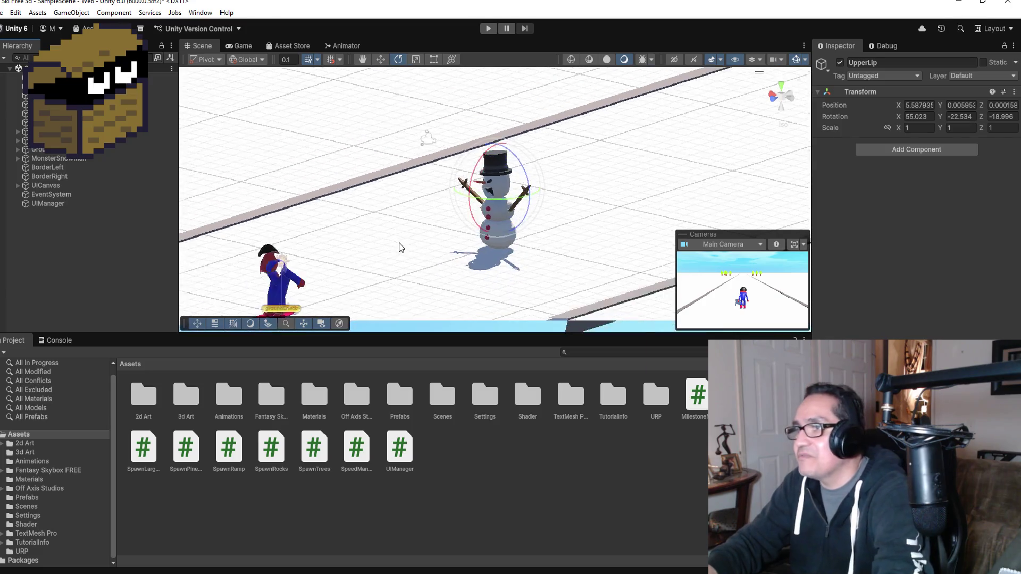
- Frame the skier from the front and start Play mode
{"action": "left_click", "coordinate": [345, 262]}
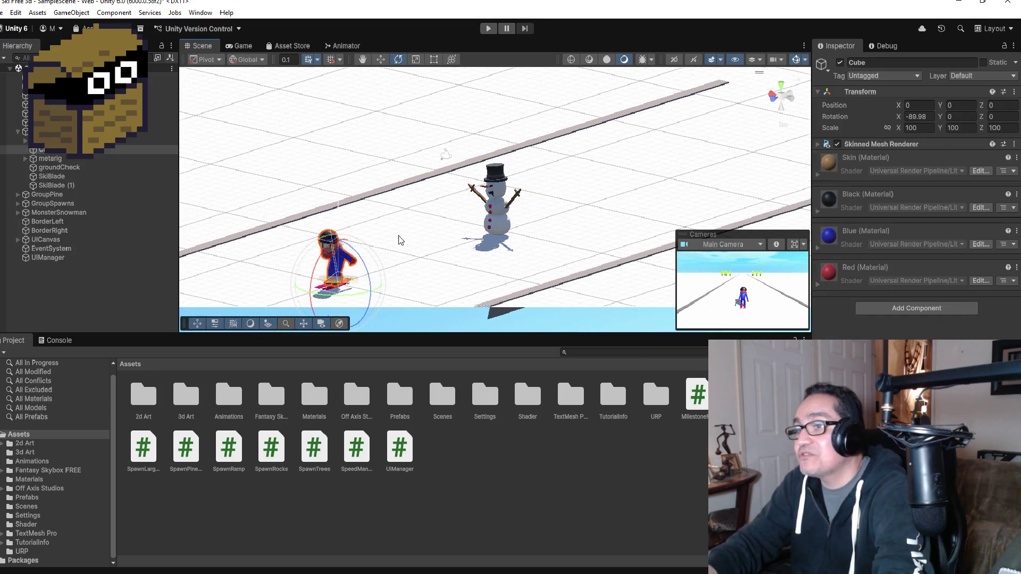
{"action": "key", "text": "f"}
{"action": "mouse_move", "coordinate": [595, 200]}
{"action": "left_mouse_down"}
{"action": "mouse_move", "coordinate": [418, 178]}
{"action": "mouse_move", "coordinate": [476, 165]}
{"action": "mouse_move", "coordinate": [503, 130]}
{"action": "left_mouse_up"}
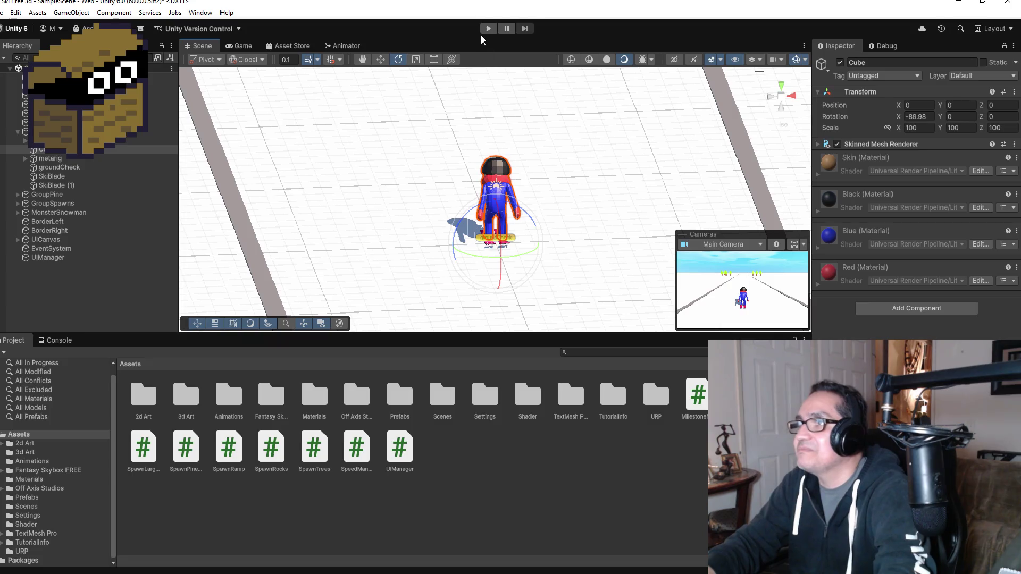
{"action": "left_click", "coordinate": [487, 29]}
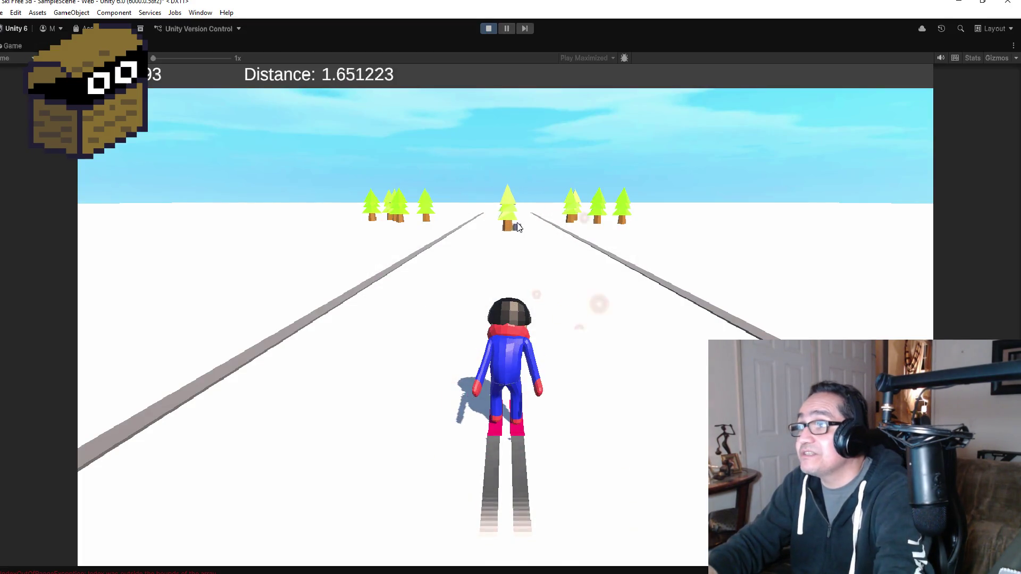
- Steer and jump the skier past trees and rocks to about 29.65 distance, then stop the game
{"action": "key", "text": "Right"}
{"action": "key", "text": "Left"}
{"action": "key", "text": "space"}
{"action": "key", "text": "Left"}
{"action": "key", "text": "Right"}
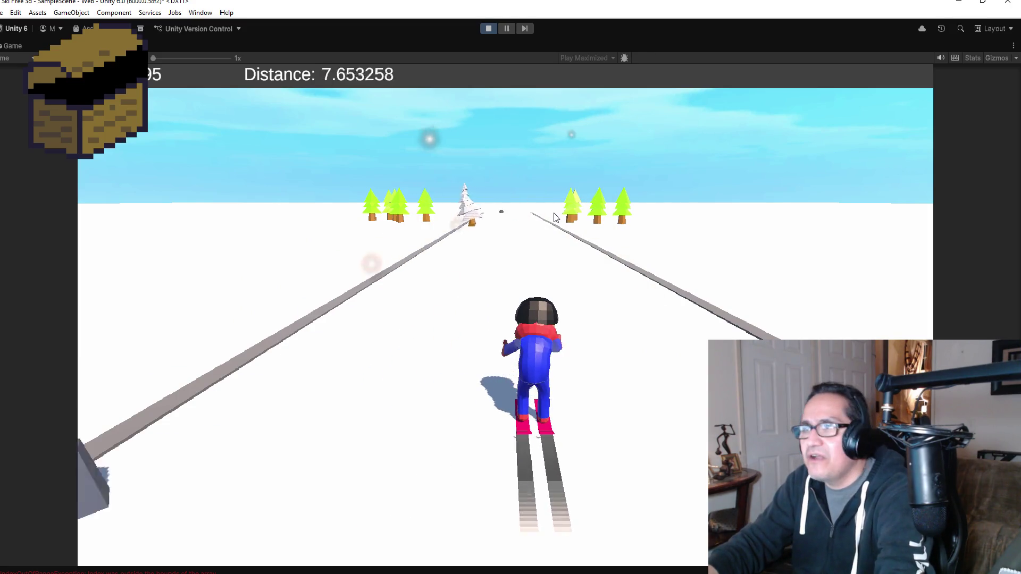
{"action": "key", "text": "Left"}
{"action": "key", "text": "space"}
{"action": "key", "text": "Right"}
{"action": "key", "text": "Left"}
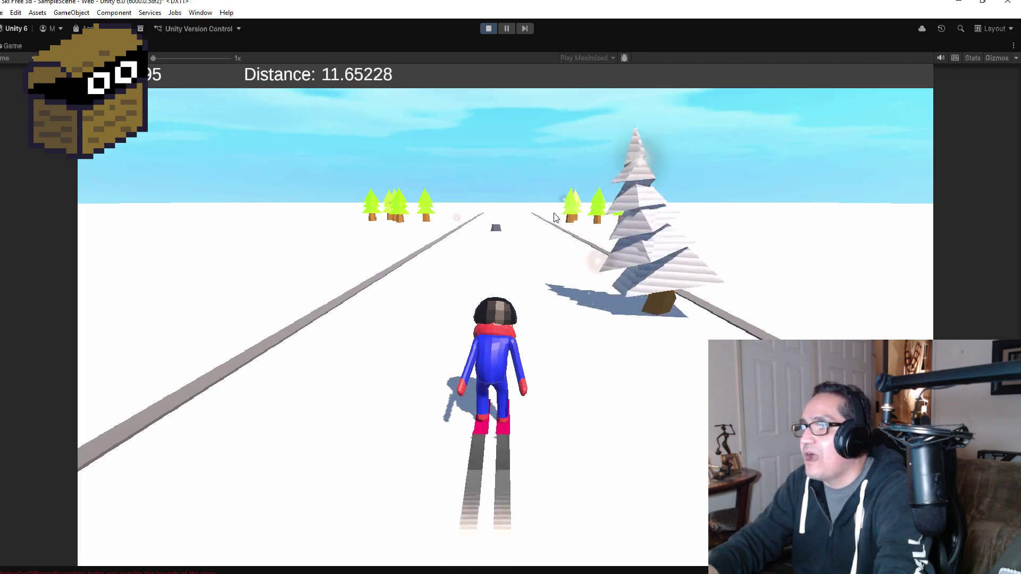
{"action": "key", "text": "space"}
{"action": "key", "text": "Right"}
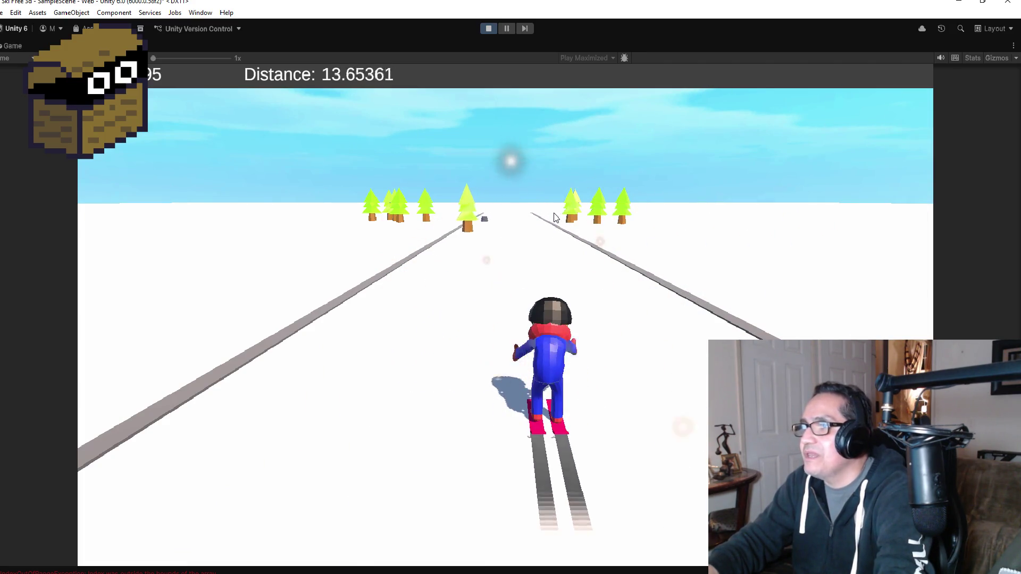
{"action": "key", "text": "Left"}
{"action": "key", "text": "Left"}
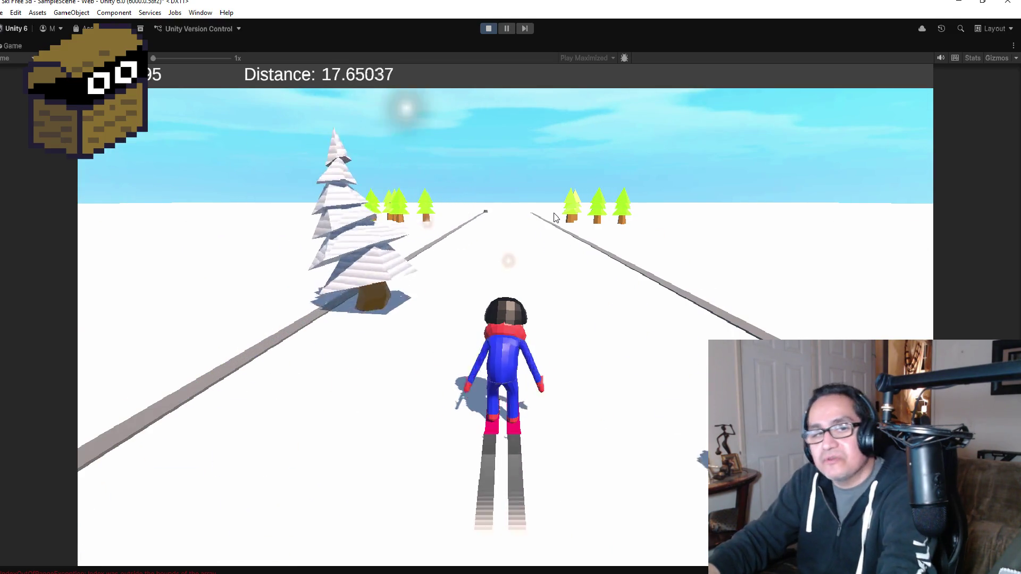
{"action": "key", "text": "space"}
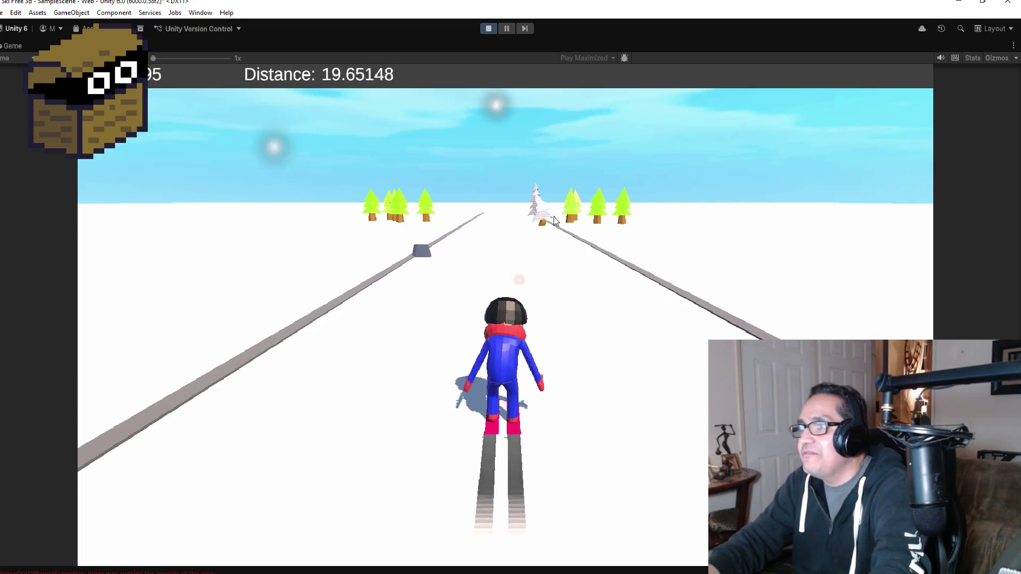
{"action": "key", "text": "Left"}
{"action": "key", "text": "Right"}
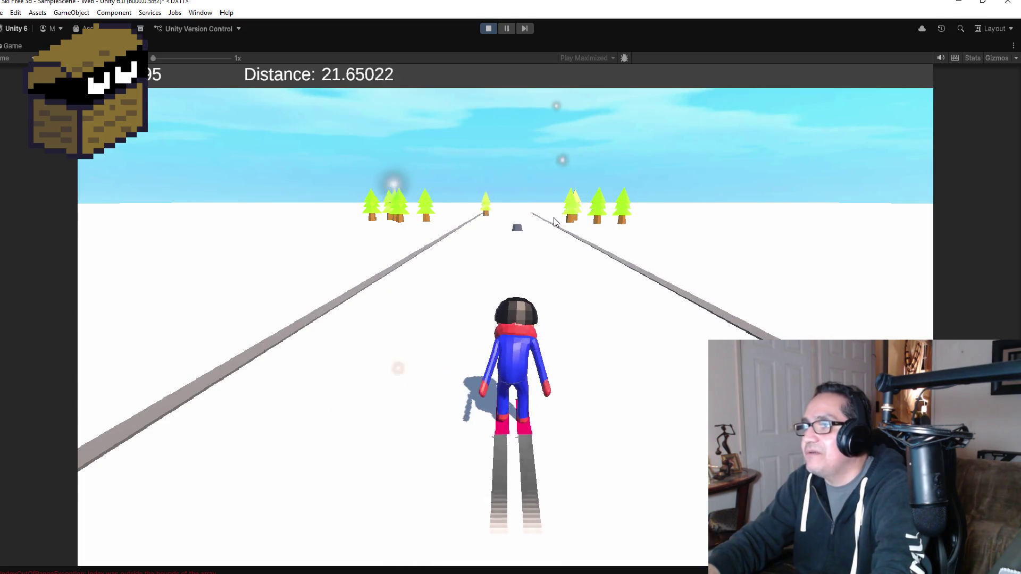
{"action": "key", "text": "space"}
{"action": "key", "text": "Left"}
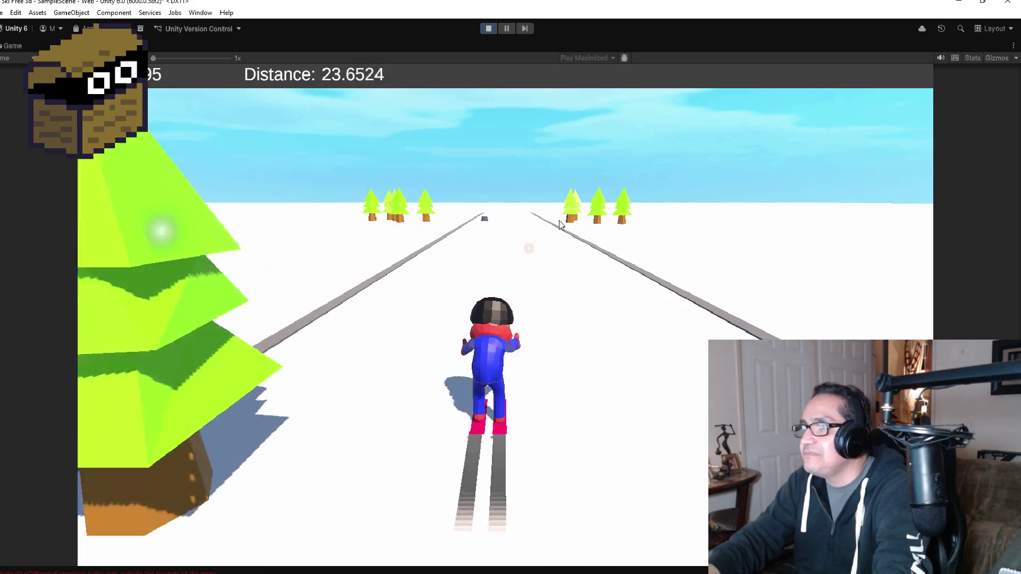
{"action": "key", "text": "Right"}
{"action": "key", "text": "Right"}
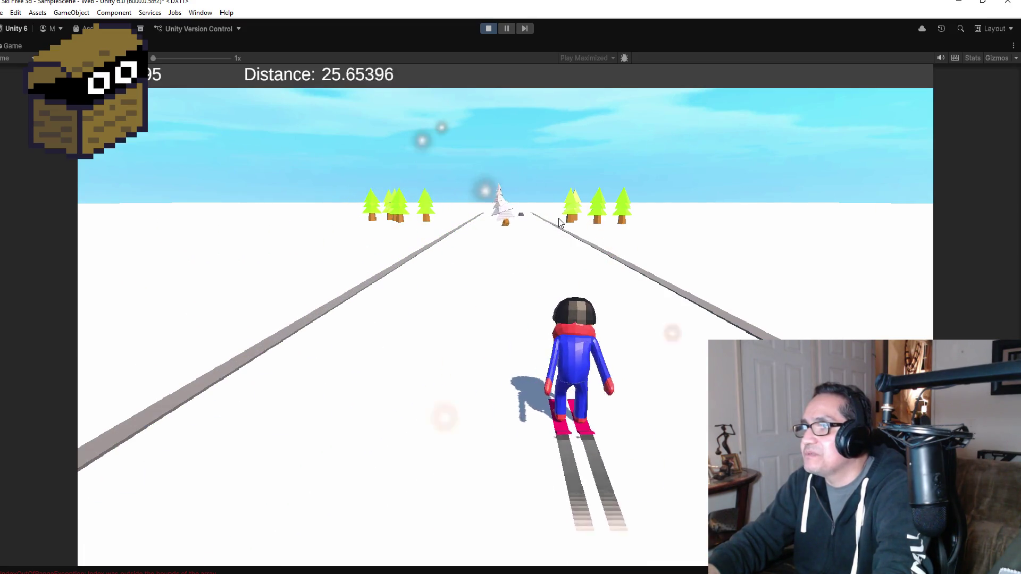
{"action": "key", "text": "Left"}
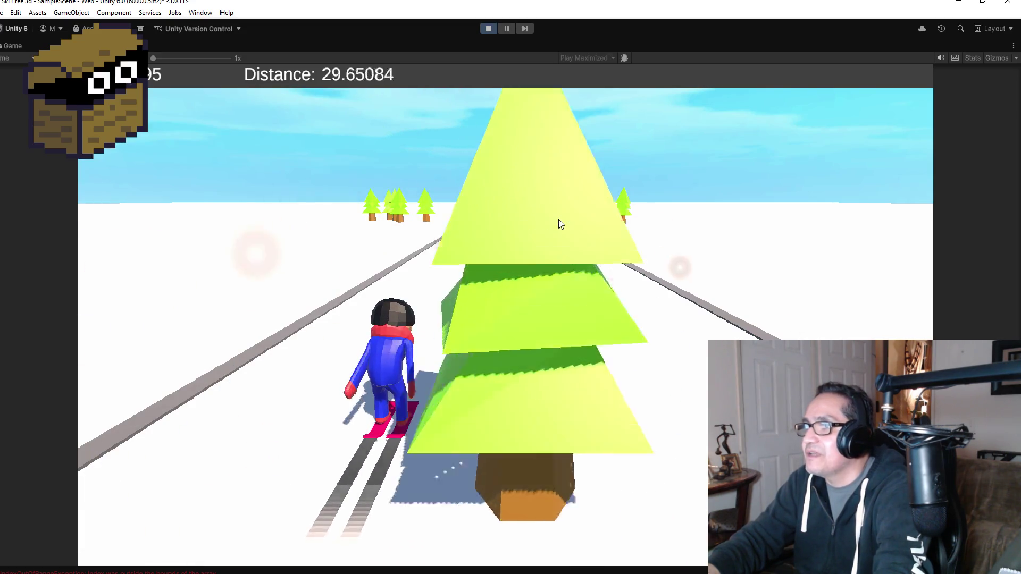
{"action": "key", "text": "Right"}
{"action": "left_click", "coordinate": [488, 30]}
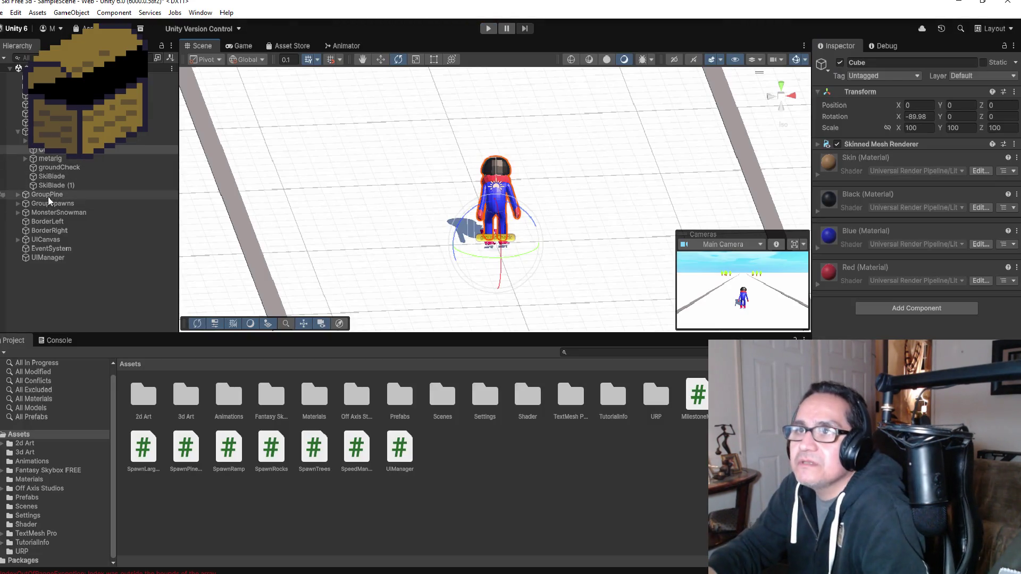
- Review MonsterSnowman (X -0.31, Y 0, Z -18.8) in the Inspector, then expand GroupSpawns' spawner groups
{"action": "left_click", "coordinate": [18, 132]}
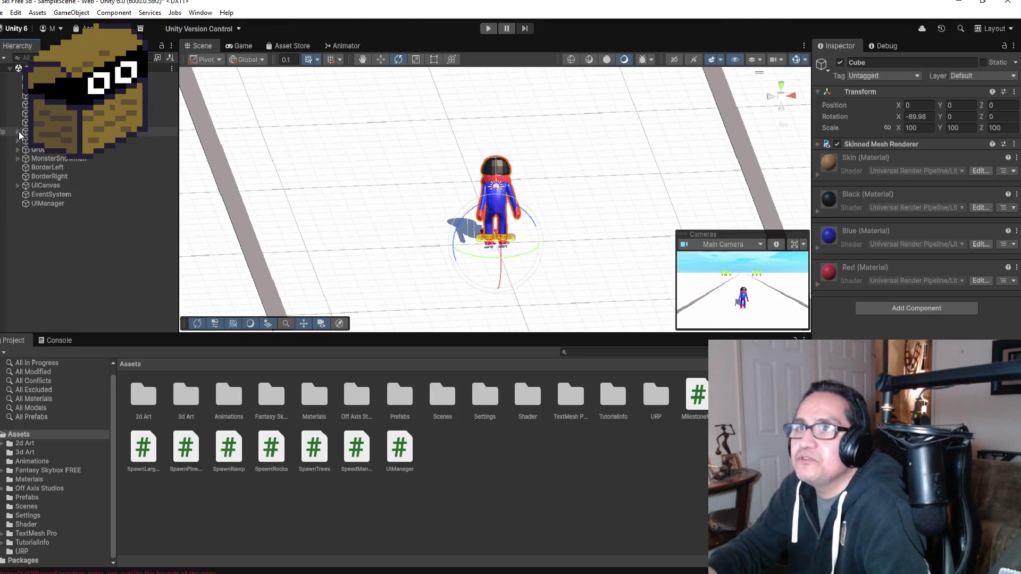
{"action": "left_click", "coordinate": [51, 151]}
{"action": "left_click", "coordinate": [18, 141]}
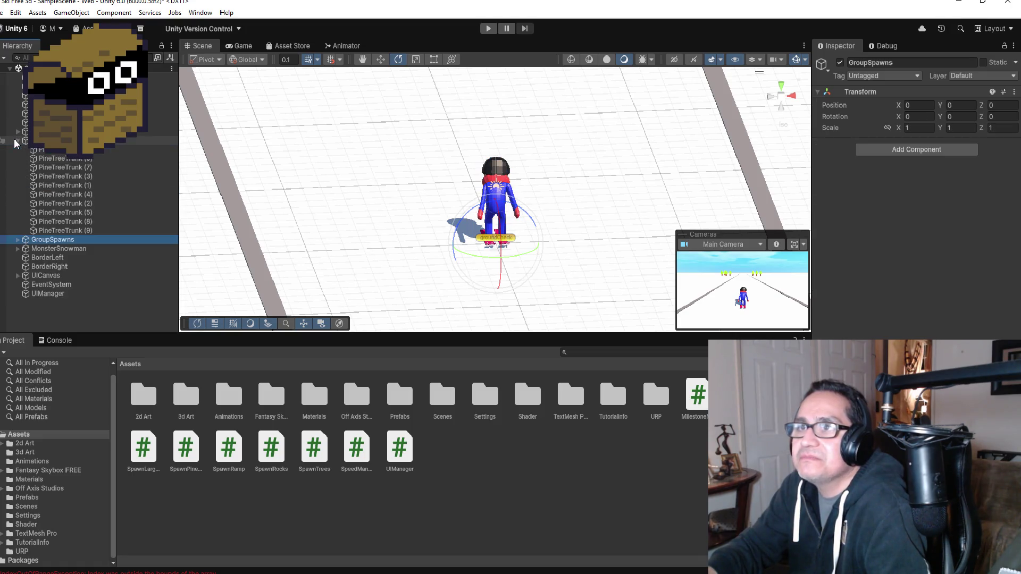
{"action": "left_click", "coordinate": [18, 141]}
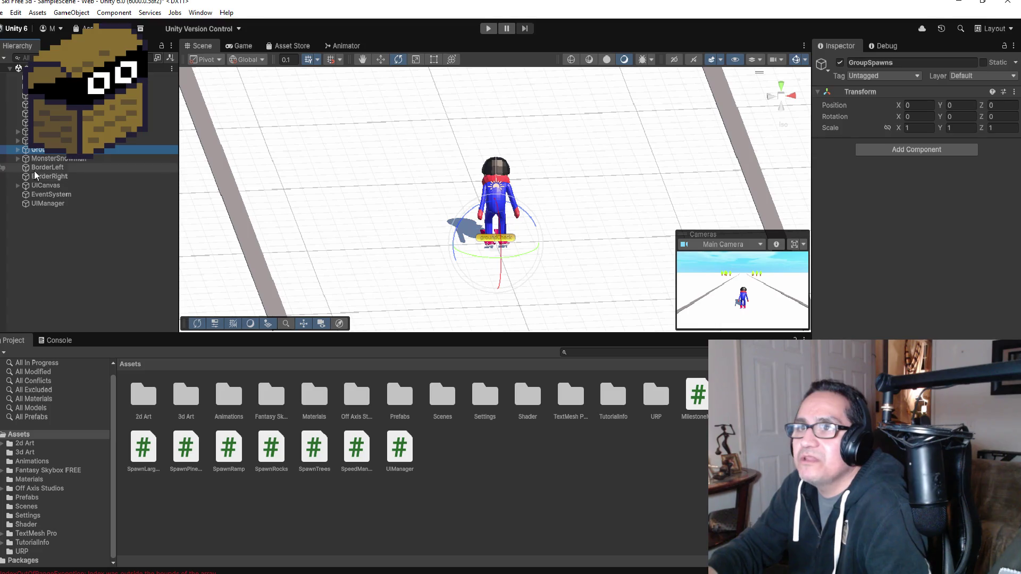
{"action": "left_click", "coordinate": [36, 158]}
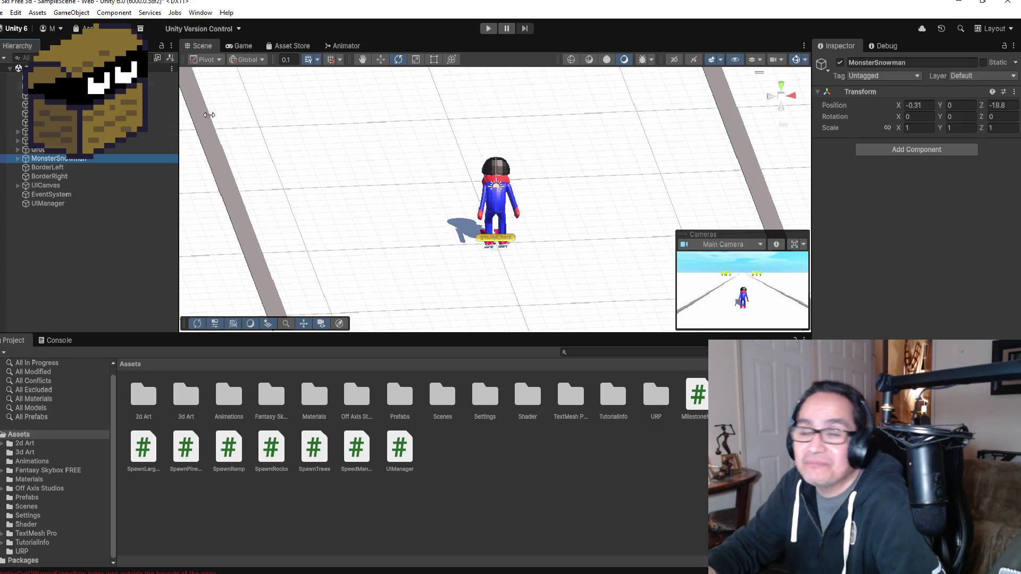
{"action": "left_click", "coordinate": [66, 186]}
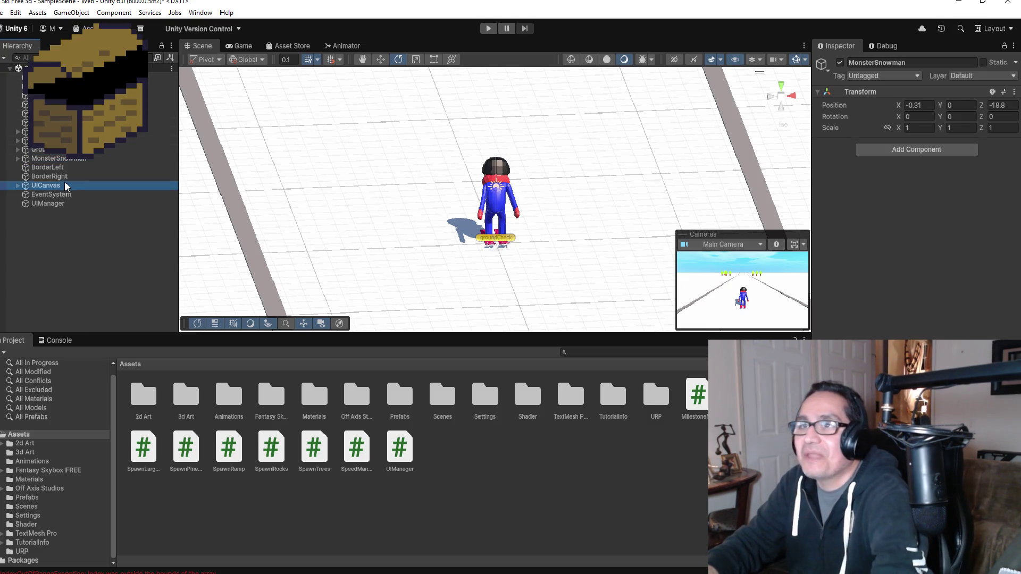
{"action": "left_click", "coordinate": [57, 158]}
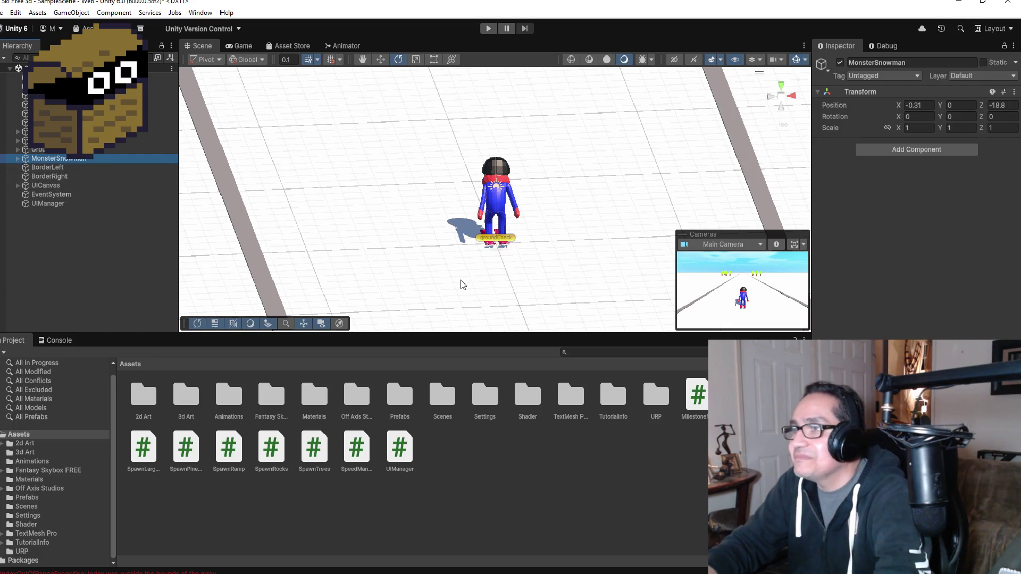
{"action": "left_click", "coordinate": [60, 150]}
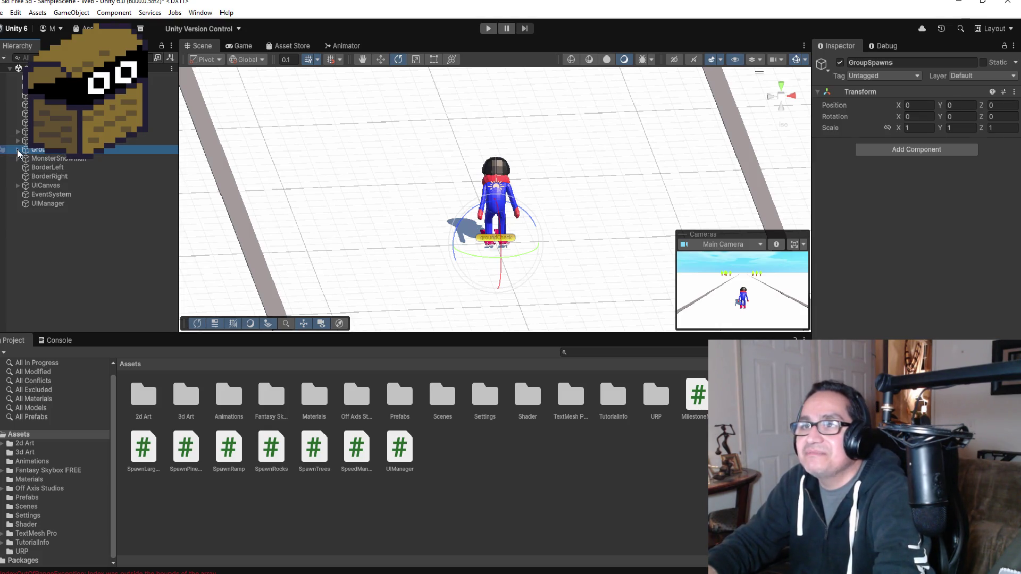
{"action": "left_click", "coordinate": [18, 151]}
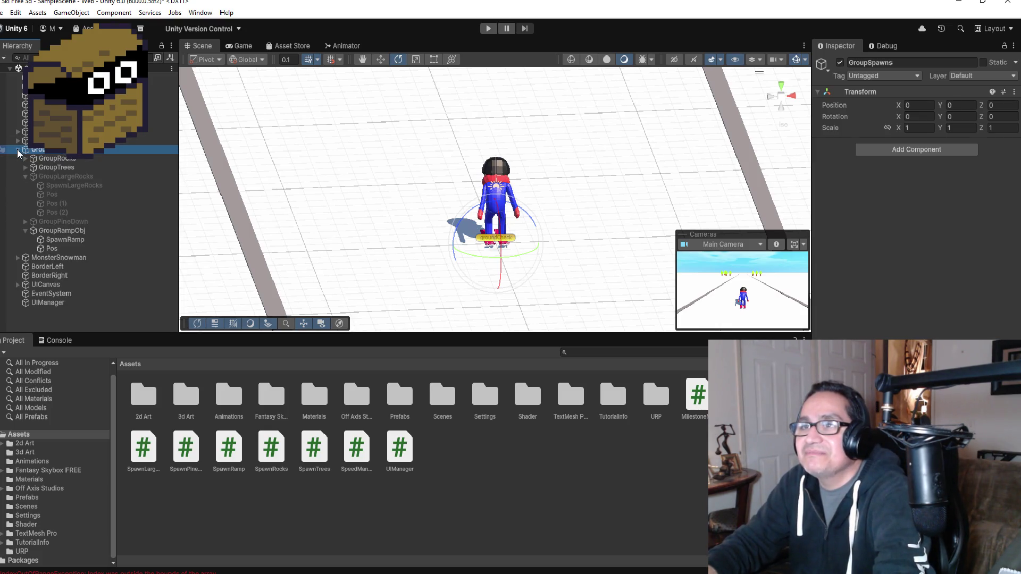
{"action": "left_click", "coordinate": [25, 176]}
{"action": "left_click", "coordinate": [27, 184]}
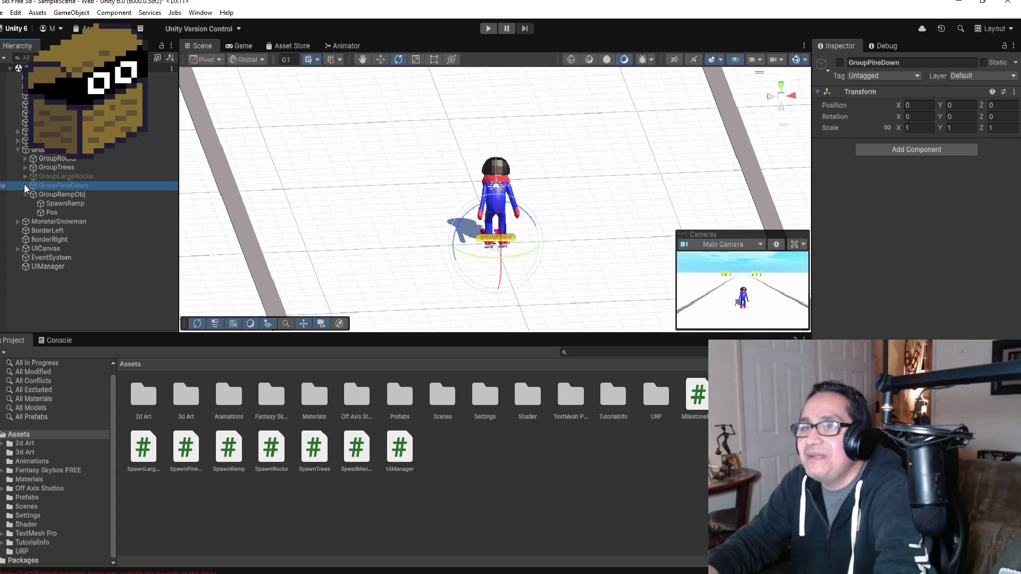
{"action": "left_click", "coordinate": [25, 185]}
{"action": "double_click", "coordinate": [62, 202]}
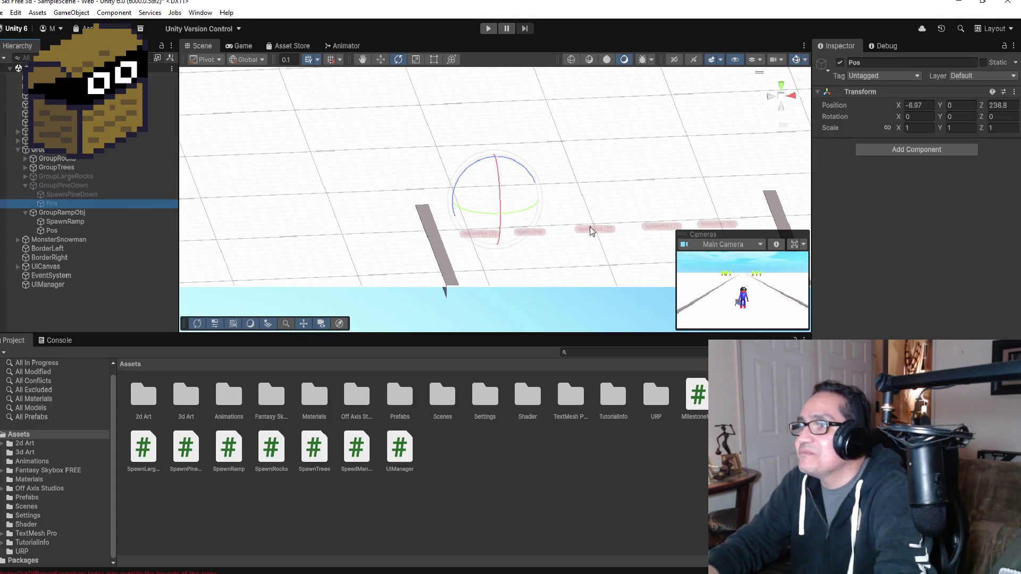
{"action": "left_click", "coordinate": [822, 65]}
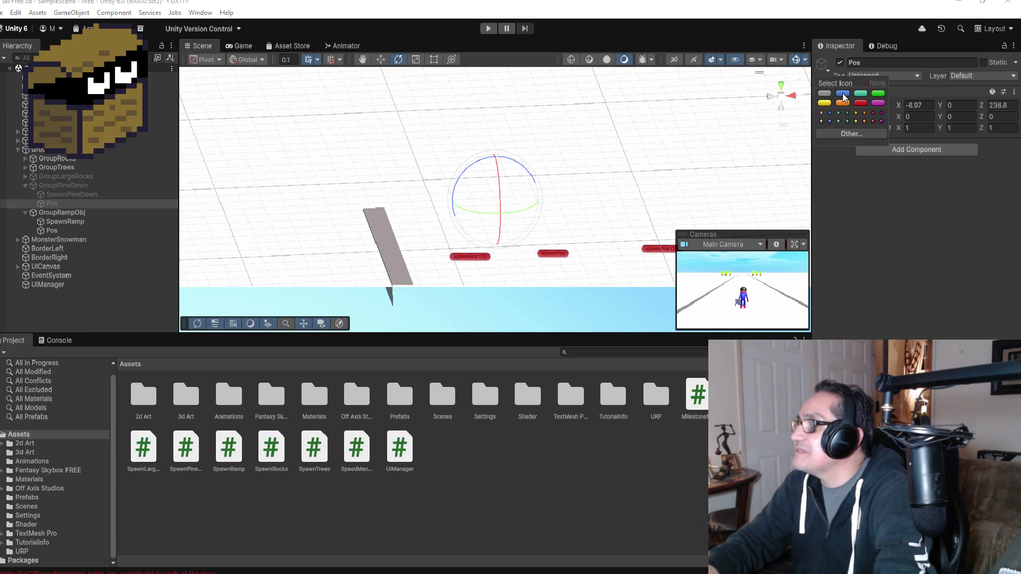
{"action": "left_click", "coordinate": [861, 102]}
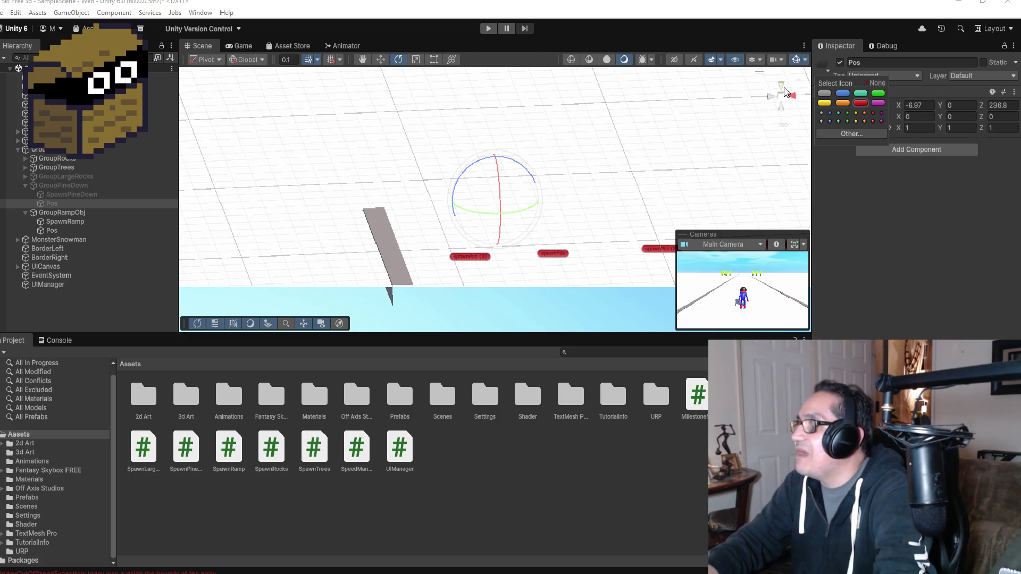
{"action": "left_click", "coordinate": [785, 87]}
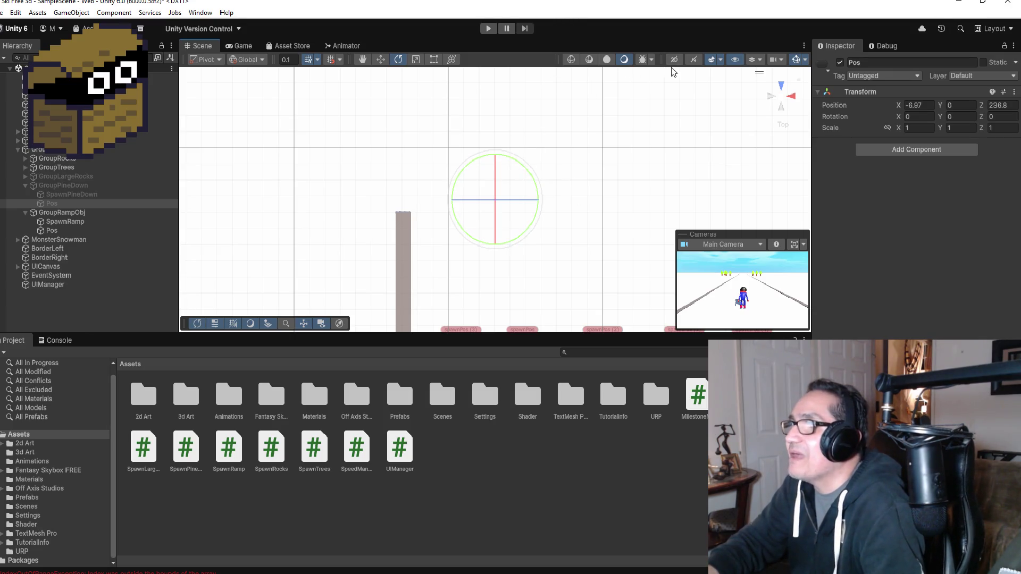
{"action": "left_click", "coordinate": [381, 59]}
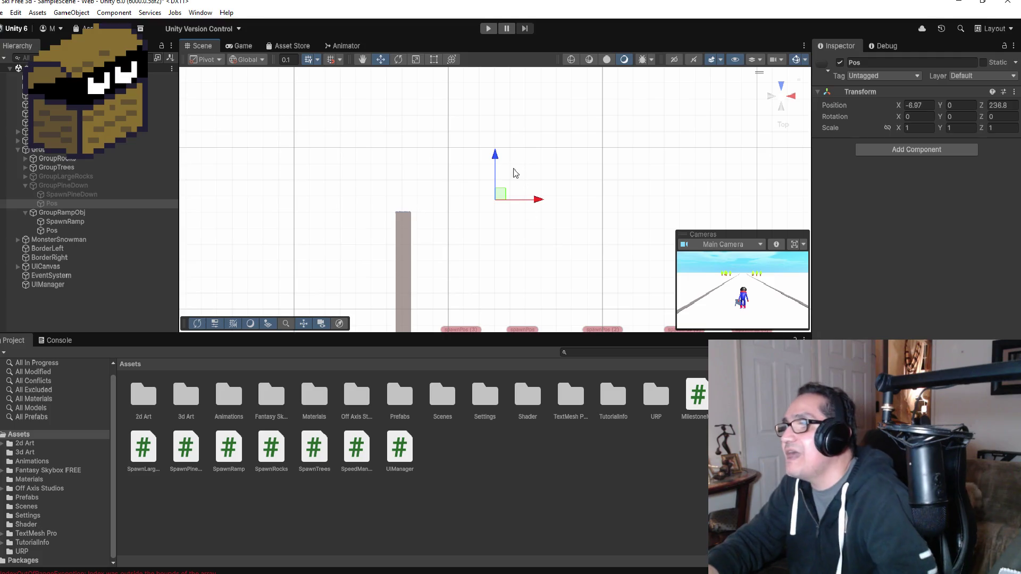
{"action": "left_click_drag", "start_coordinate": [496, 154], "coordinate": [495, 247]}
{"action": "key", "text": "f"}
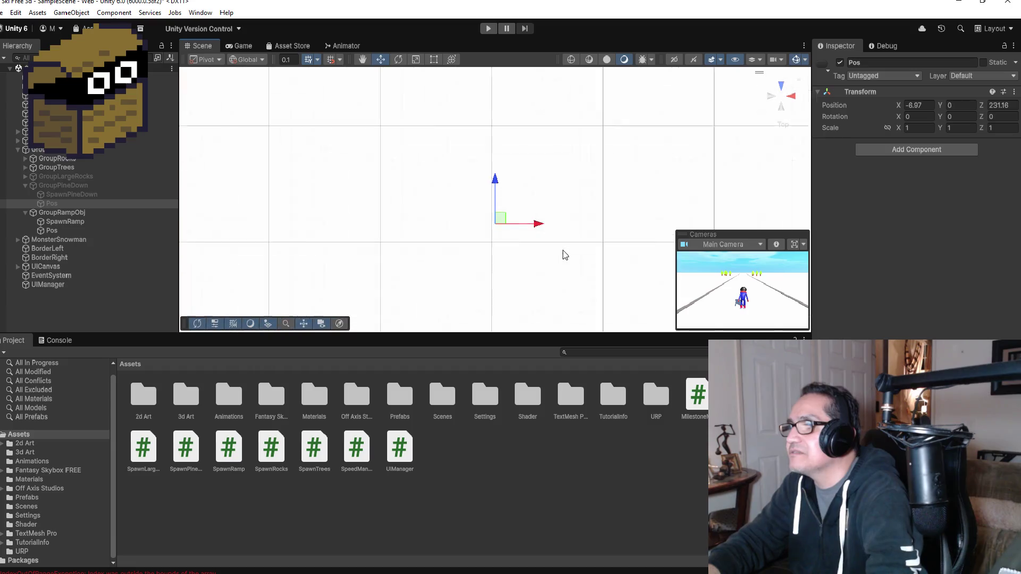
{"action": "left_click", "coordinate": [824, 67]}
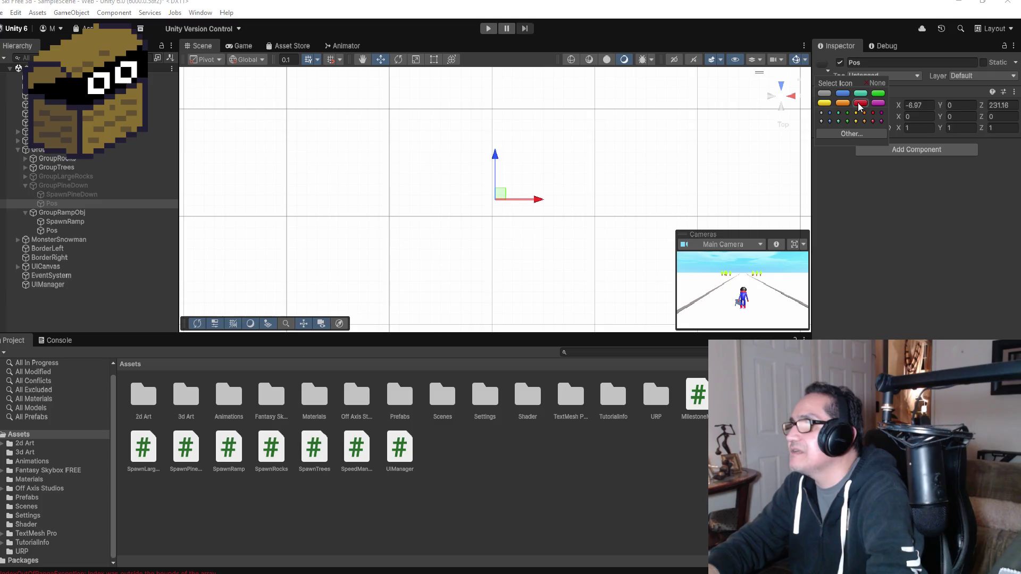
{"action": "left_click", "coordinate": [893, 243]}
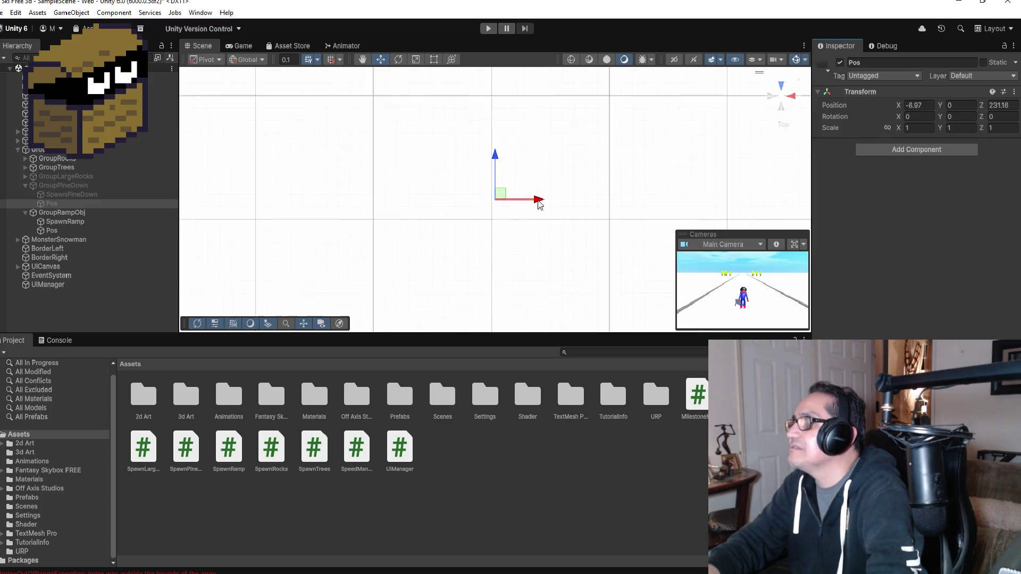
{"action": "left_click", "coordinate": [4, 12]}
{"action": "left_click", "coordinate": [3, 13]}
{"action": "mouse_move", "coordinate": [532, 176]}
{"action": "left_mouse_down"}
{"action": "mouse_move", "coordinate": [529, 114]}
{"action": "mouse_move", "coordinate": [597, 5]}
{"action": "mouse_move", "coordinate": [533, 68]}
{"action": "left_mouse_up"}
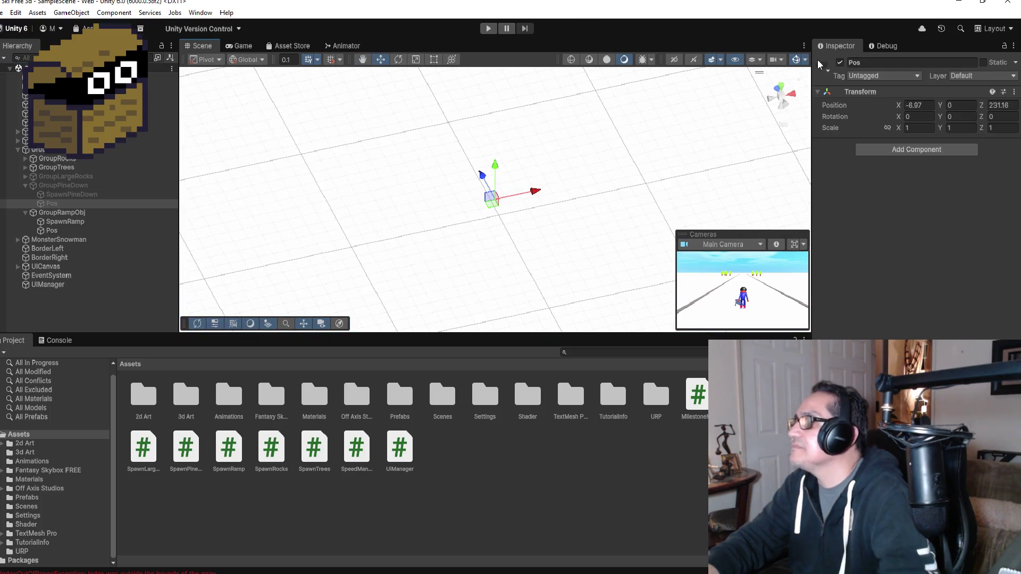
{"action": "left_click", "coordinate": [827, 71]}
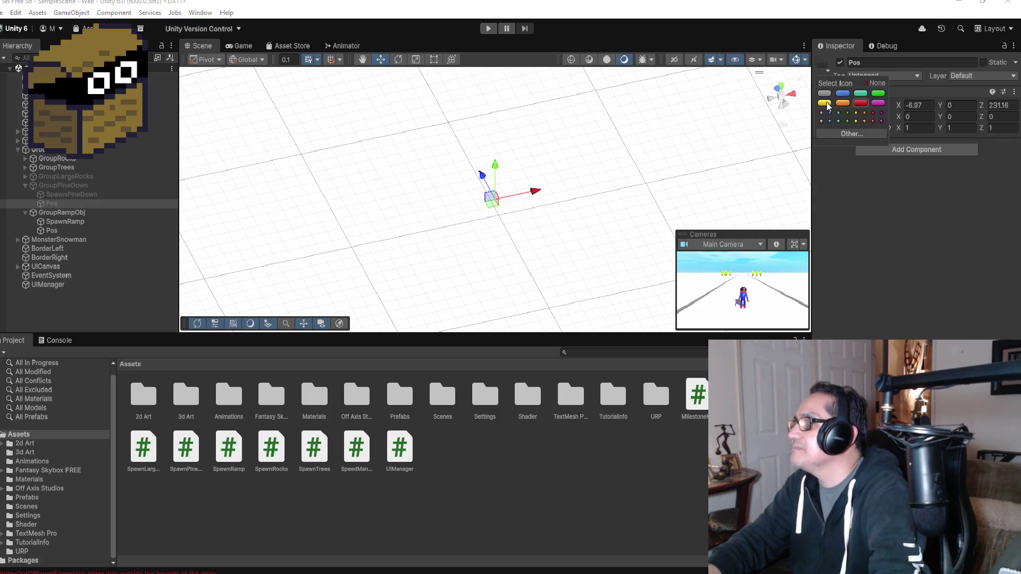
{"action": "left_click", "coordinate": [878, 234]}
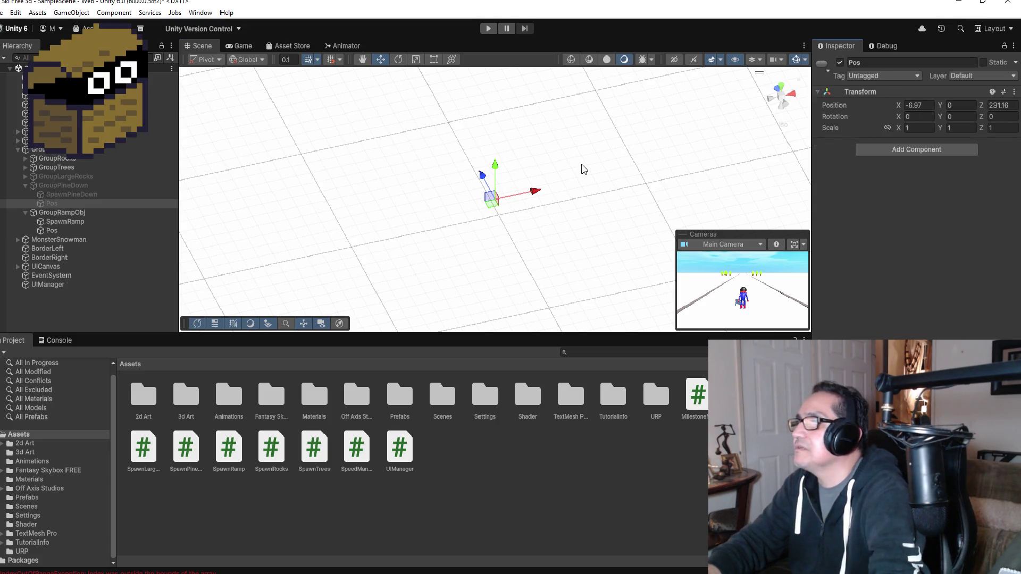
{"action": "left_click", "coordinate": [65, 195]}
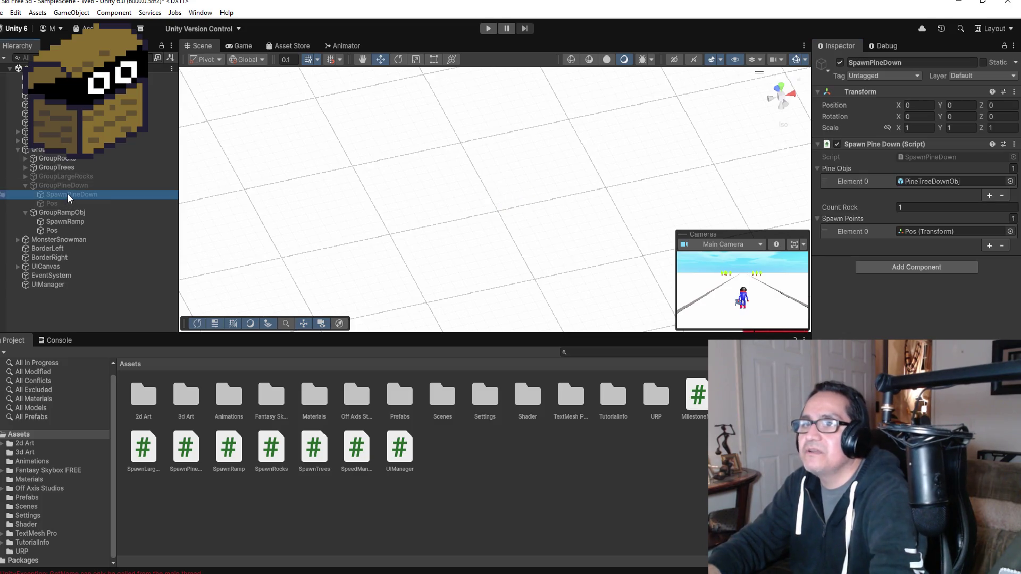
{"action": "left_click", "coordinate": [75, 180]}
{"action": "left_click", "coordinate": [76, 185]}
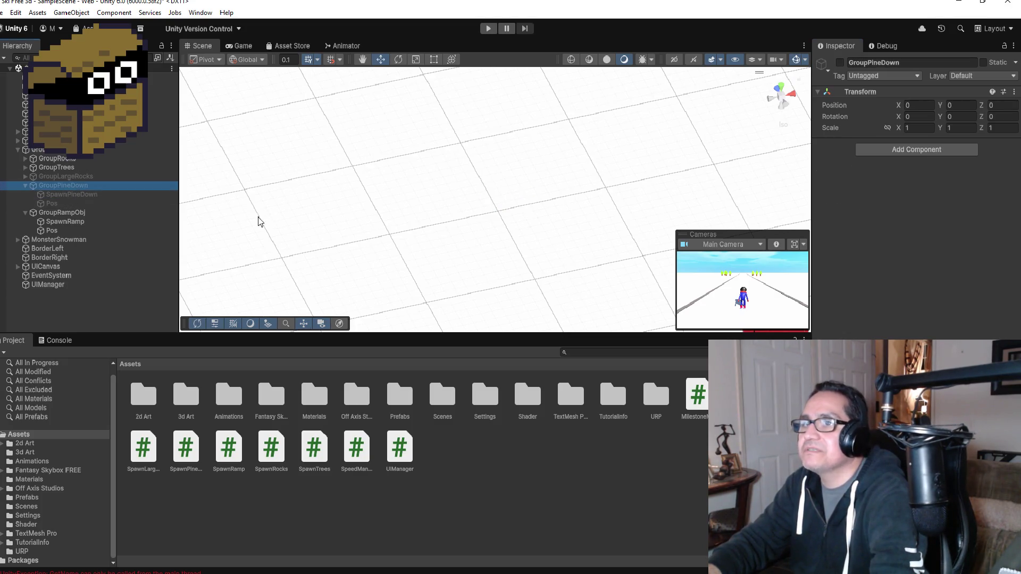
{"action": "left_click", "coordinate": [63, 204]}
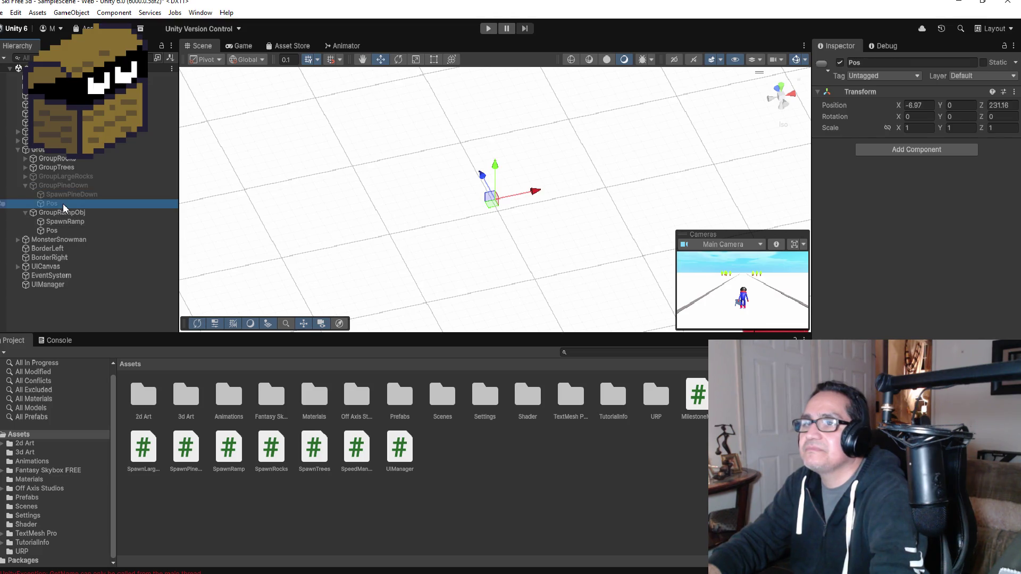
{"action": "scroll", "coordinate": [500, 170], "scroll_direction": "down", "scroll_amount": 5}
{"action": "left_click", "coordinate": [505, 169]}
{"action": "left_click", "coordinate": [123, 195]}
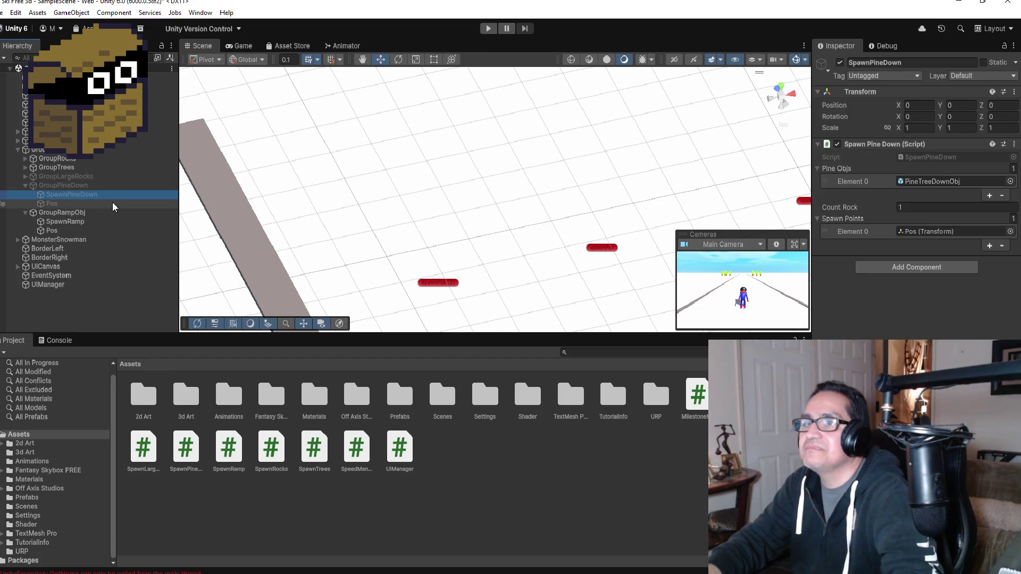
{"action": "left_click", "coordinate": [25, 185]}
- Move Pos back to Z 231.95 and give it a yellow name label
{"action": "left_click", "coordinate": [53, 213]}
{"action": "key", "text": "f"}
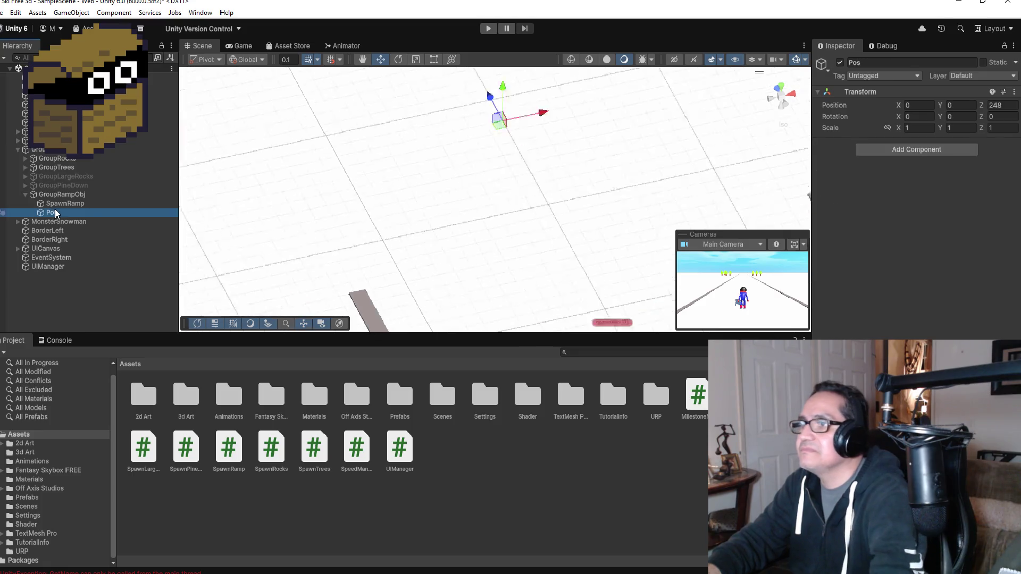
{"action": "left_click_drag", "start_coordinate": [477, 190], "coordinate": [513, 247]}
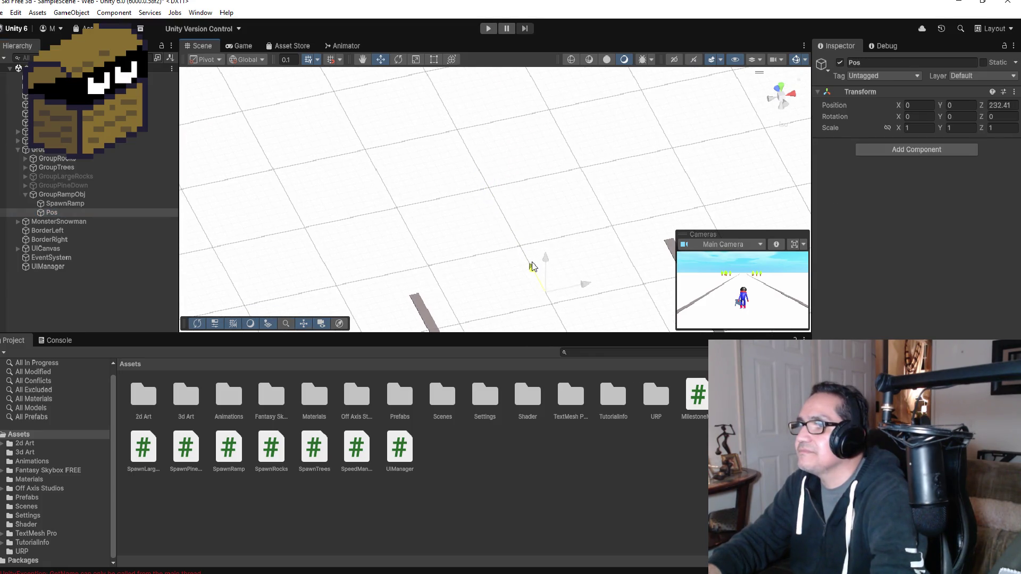
{"action": "key", "text": "f"}
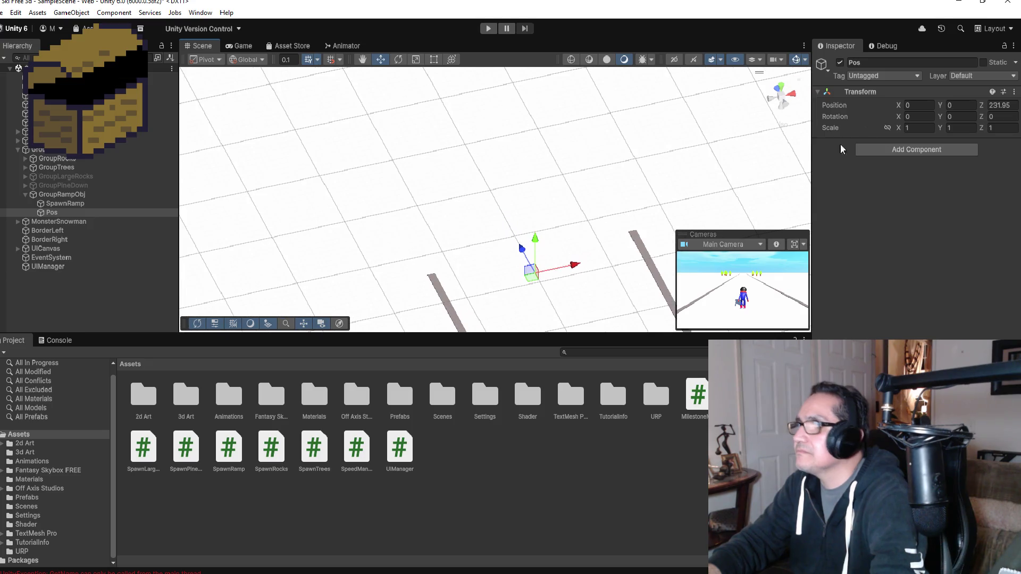
{"action": "left_click", "coordinate": [829, 73]}
{"action": "left_click", "coordinate": [824, 102]}
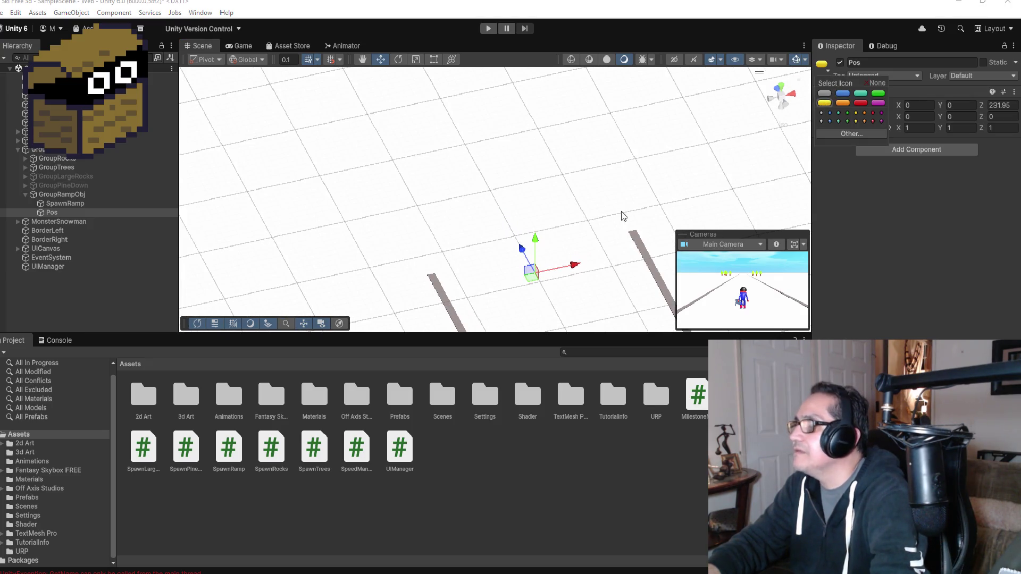
- Fine-tune Pos to Z 230.516 and X -2.2
{"action": "key", "text": "f"}
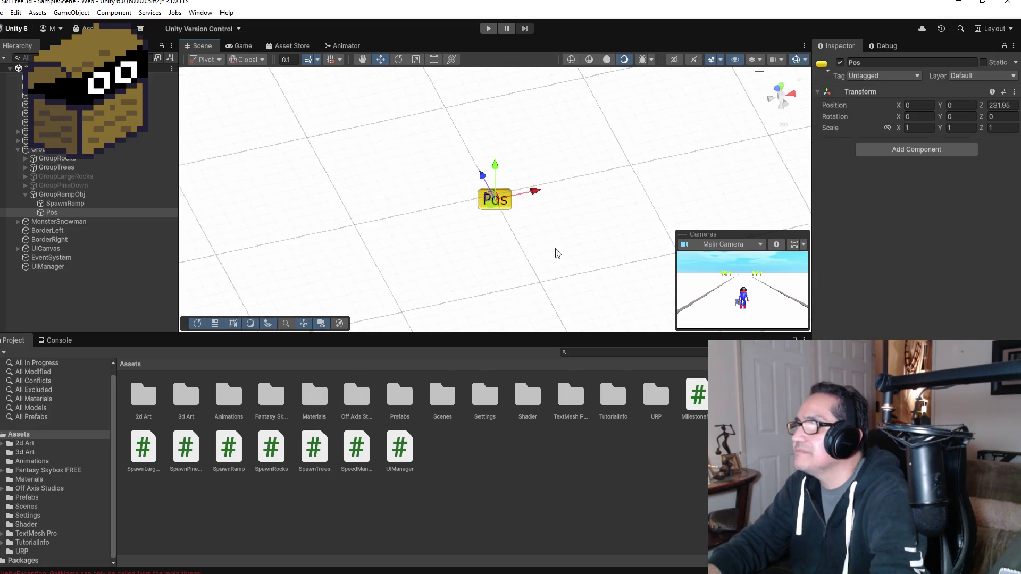
{"action": "mouse_move", "coordinate": [482, 179]}
{"action": "left_mouse_down"}
{"action": "mouse_move", "coordinate": [510, 213]}
{"action": "mouse_move", "coordinate": [580, 251]}
{"action": "left_mouse_up"}
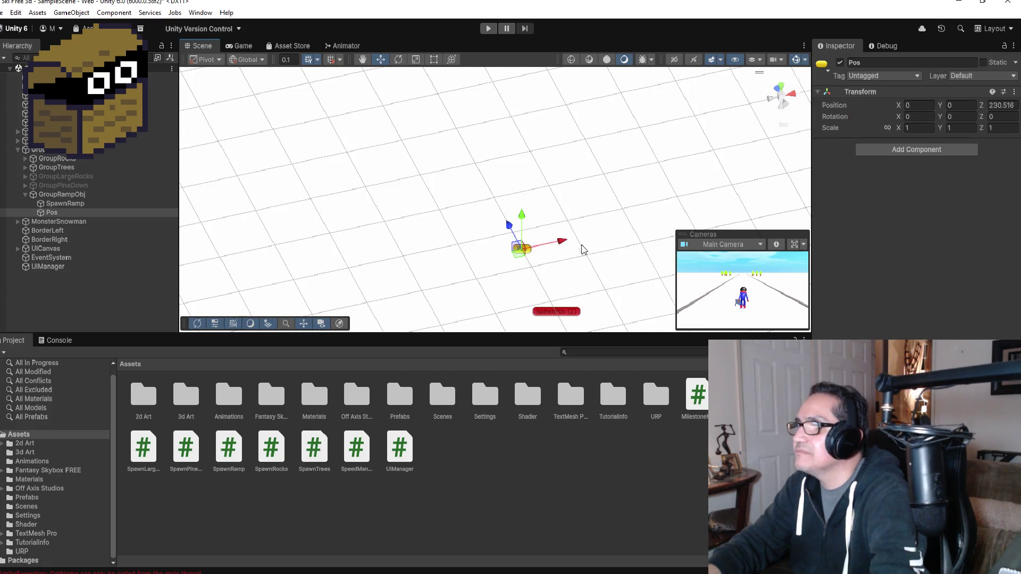
{"action": "mouse_move", "coordinate": [638, 224]}
{"action": "left_mouse_down"}
{"action": "mouse_move", "coordinate": [543, 228]}
{"action": "mouse_move", "coordinate": [568, 269]}
{"action": "left_mouse_up"}
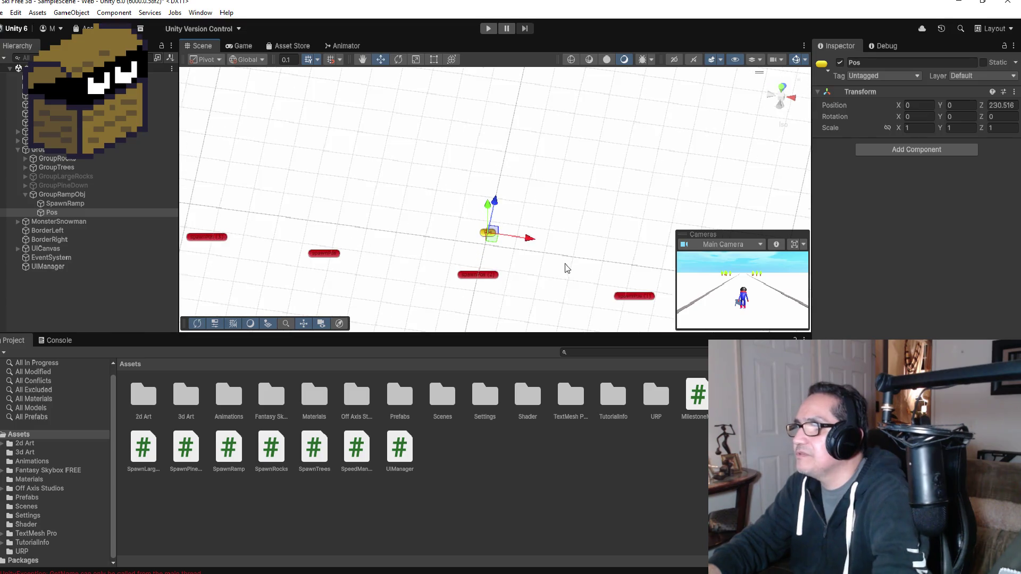
{"action": "mouse_move", "coordinate": [526, 238]}
{"action": "left_mouse_down"}
{"action": "mouse_move", "coordinate": [459, 237]}
{"action": "mouse_move", "coordinate": [515, 216]}
{"action": "mouse_move", "coordinate": [519, 229]}
{"action": "mouse_move", "coordinate": [476, 237]}
{"action": "left_mouse_up"}
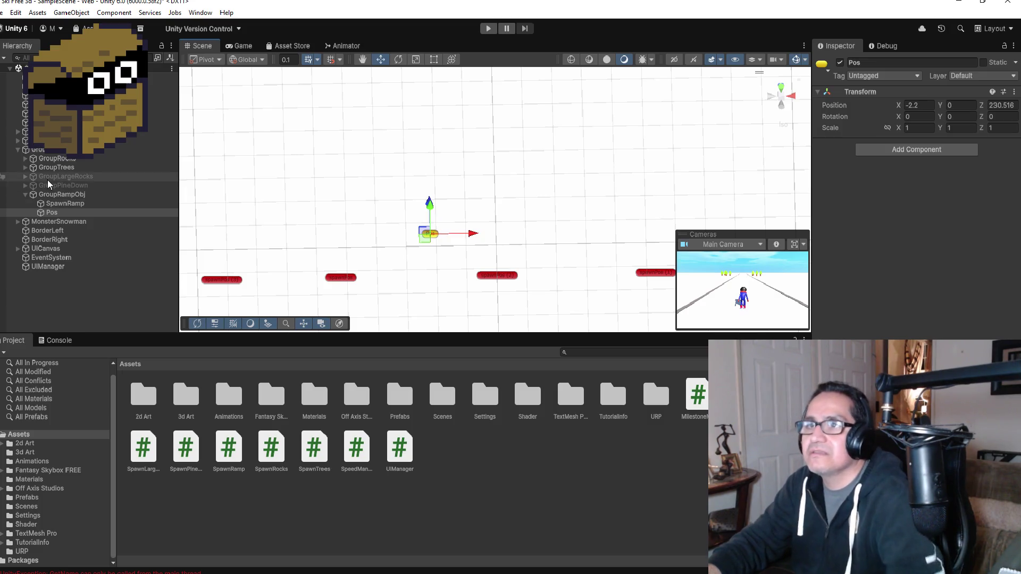
{"action": "left_click", "coordinate": [52, 196]}
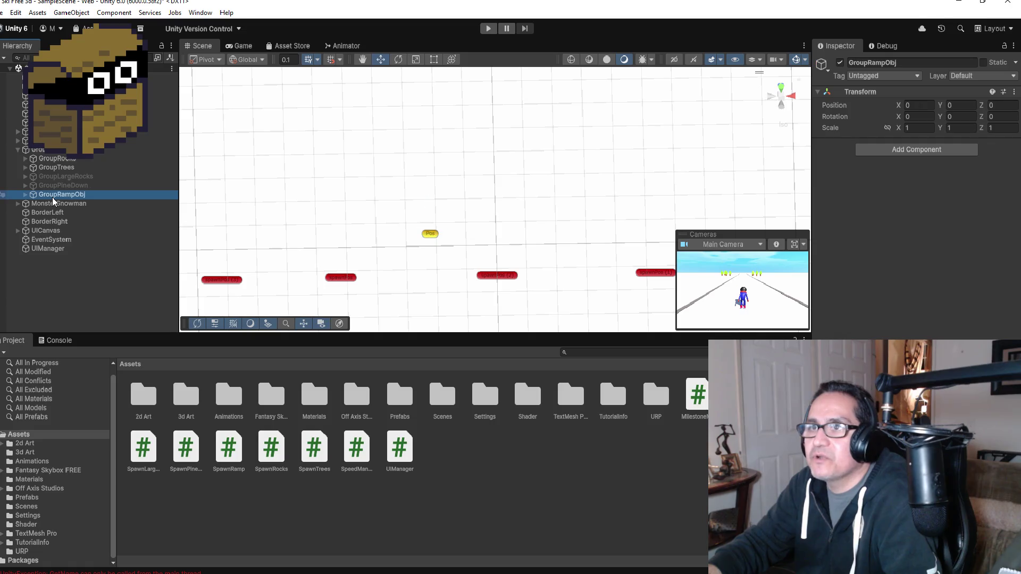
- Set SpawnRamp's Count Rock to 1
{"action": "left_click", "coordinate": [40, 204]}
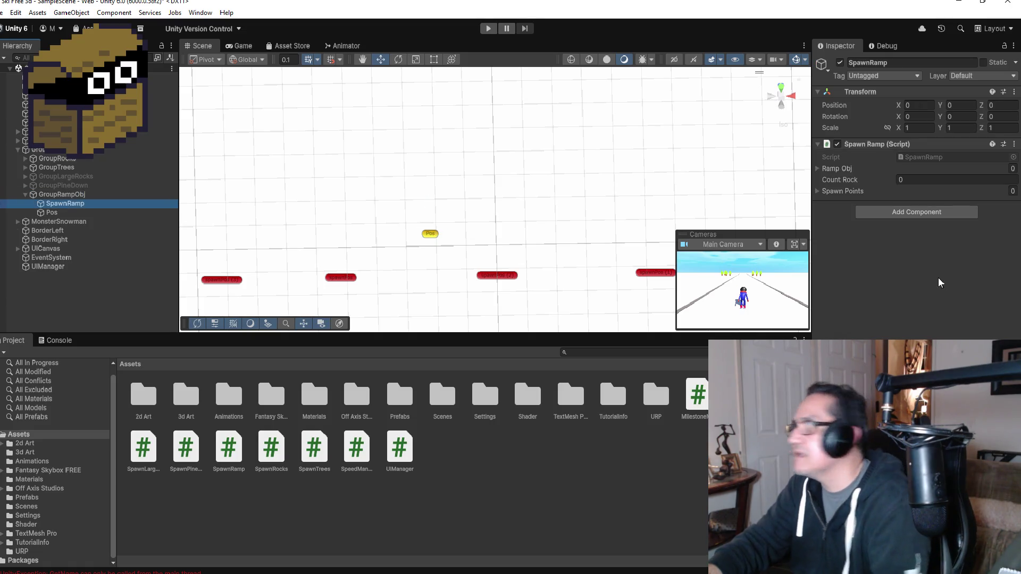
{"action": "left_click", "coordinate": [925, 178]}
{"action": "type", "text": "1"}
{"action": "key", "text": "Return"}
{"action": "type", "text": "1"}
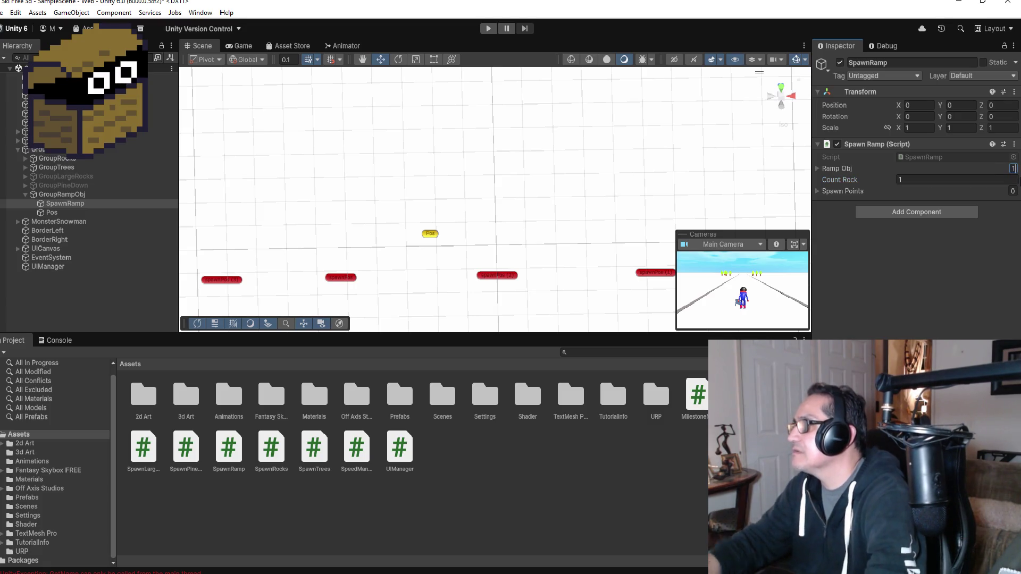
- Expand the Ramp Obj list and set the Spawn Points list size to 2
{"action": "left_click", "coordinate": [818, 168]}
{"action": "left_click", "coordinate": [834, 220]}
{"action": "left_click", "coordinate": [1013, 219]}
{"action": "type", "text": "2"}
{"action": "key", "text": "Return"}
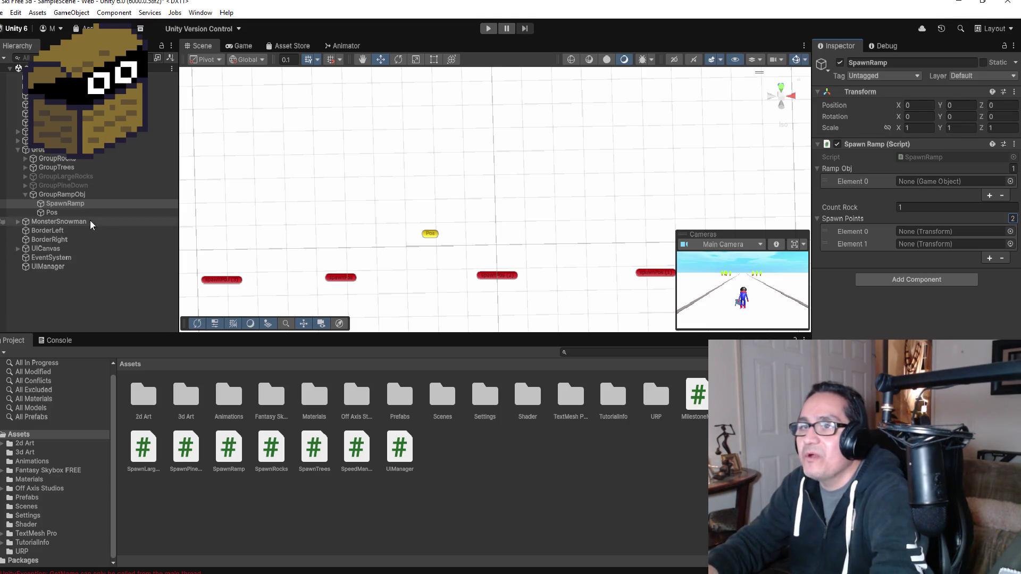
- Duplicate Pos as Pos (1) and slide it to about X 3.1
{"action": "left_click", "coordinate": [72, 211]}
{"action": "scroll", "coordinate": [468, 270], "scroll_direction": "down", "scroll_amount": 4}
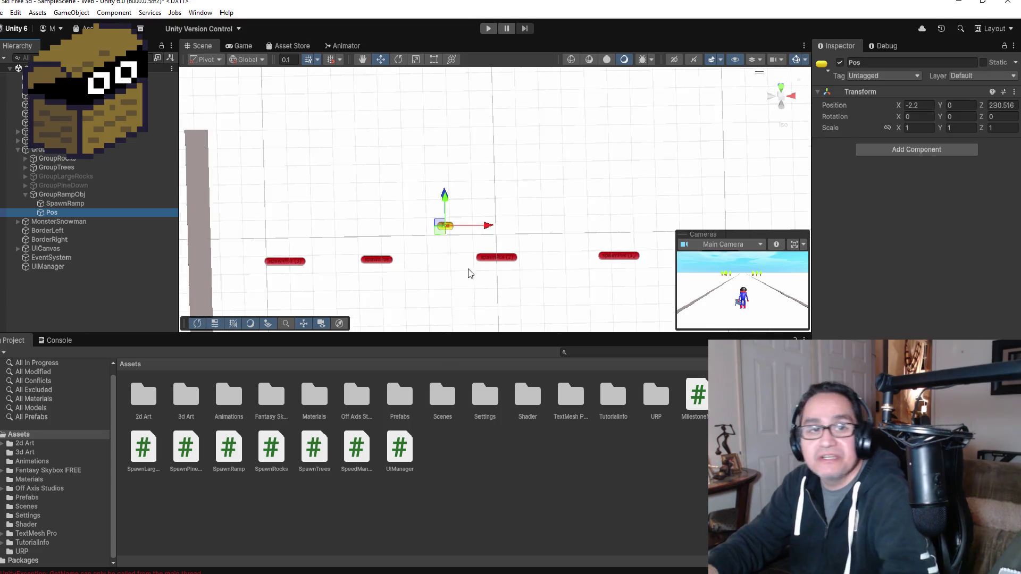
{"action": "key", "text": "ctrl+d"}
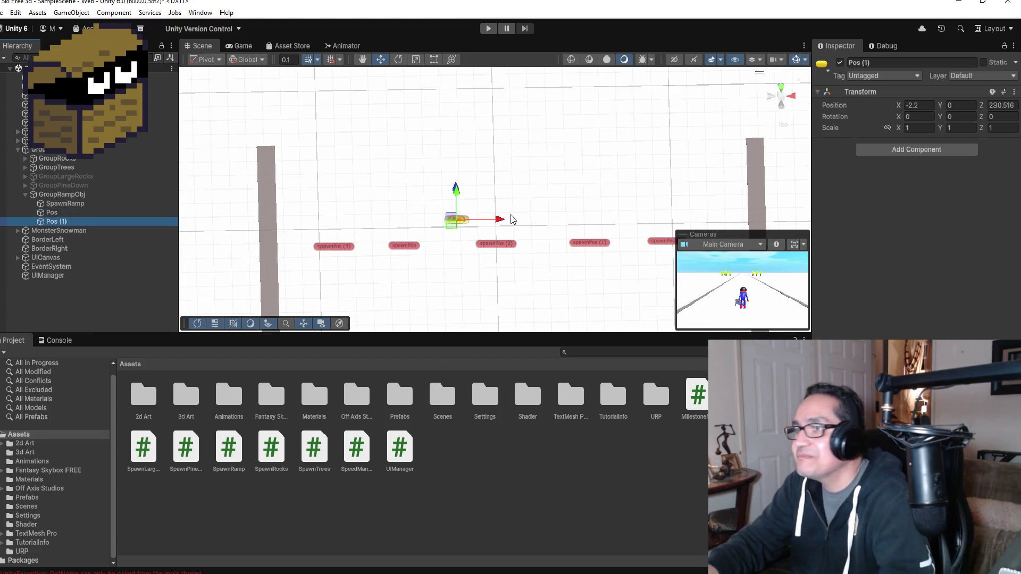
{"action": "left_click_drag", "start_coordinate": [505, 219], "coordinate": [591, 219]}
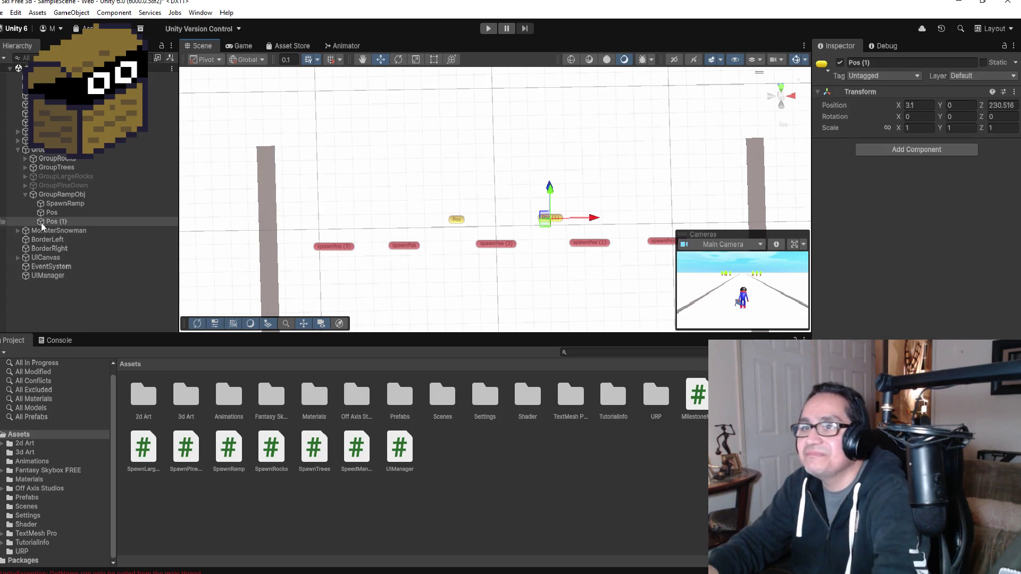
- Lock the Inspector on SpawnRamp and assign Pos and Pos (1) as its two spawn points
{"action": "left_click", "coordinate": [65, 203]}
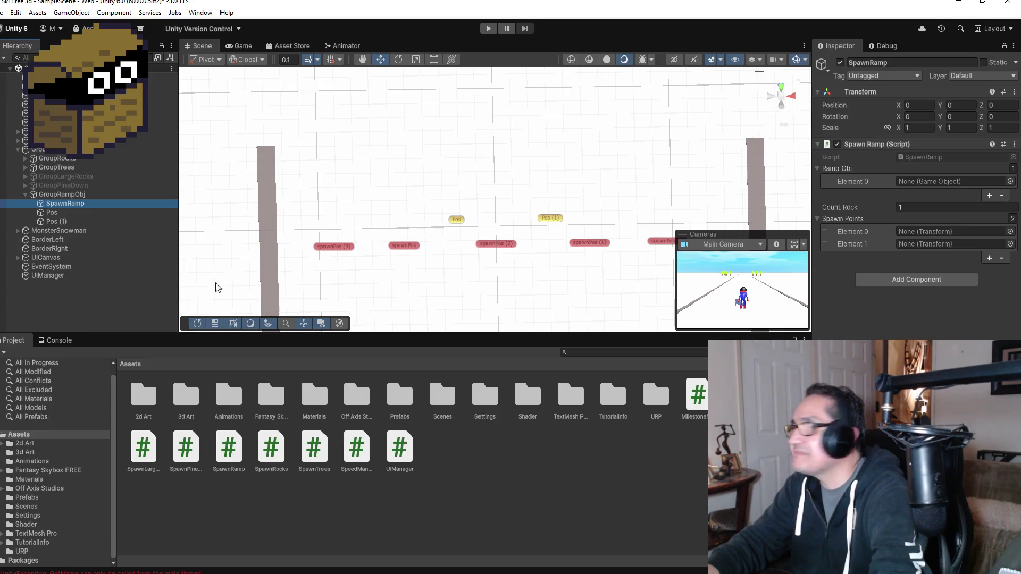
{"action": "left_click", "coordinate": [53, 212]}
{"action": "left_click_drag", "start_coordinate": [58, 213], "coordinate": [695, 211]}
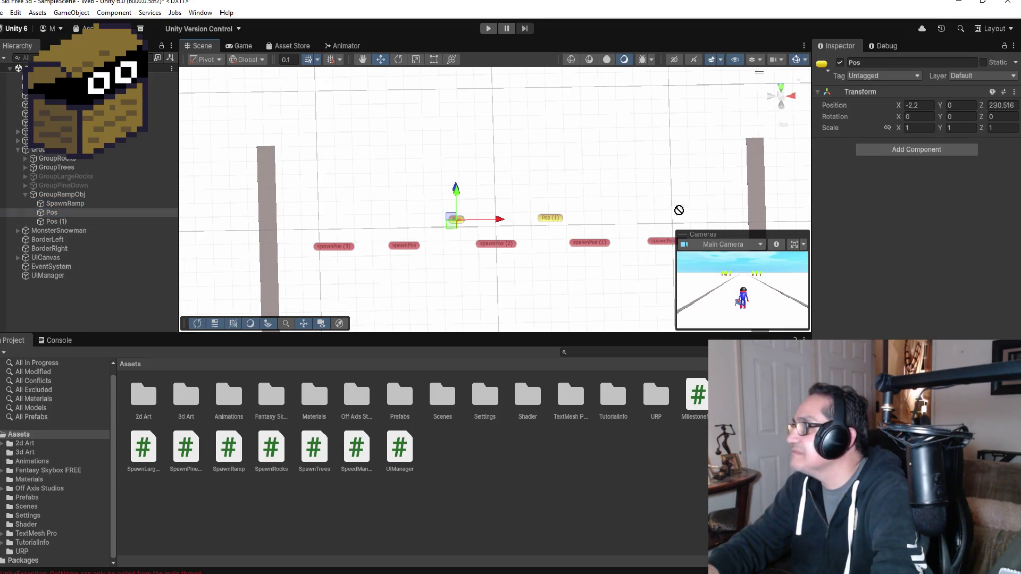
{"action": "left_click_drag", "start_coordinate": [205, 203], "coordinate": [56, 208]}
{"action": "left_click", "coordinate": [83, 203]}
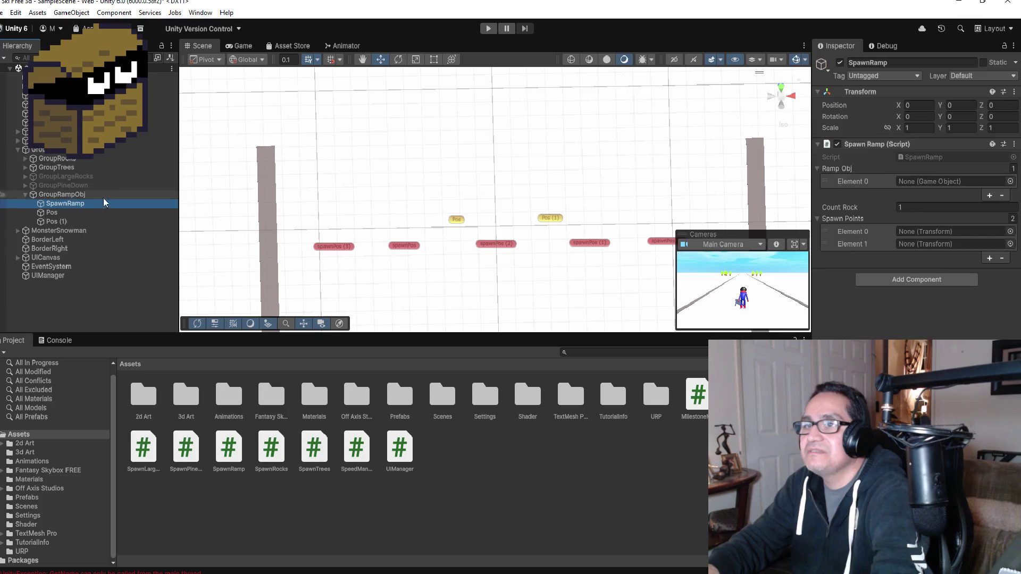
{"action": "left_click", "coordinate": [1005, 46]}
{"action": "left_click_drag", "start_coordinate": [56, 213], "coordinate": [904, 232]}
{"action": "left_click_drag", "start_coordinate": [69, 221], "coordinate": [911, 247]}
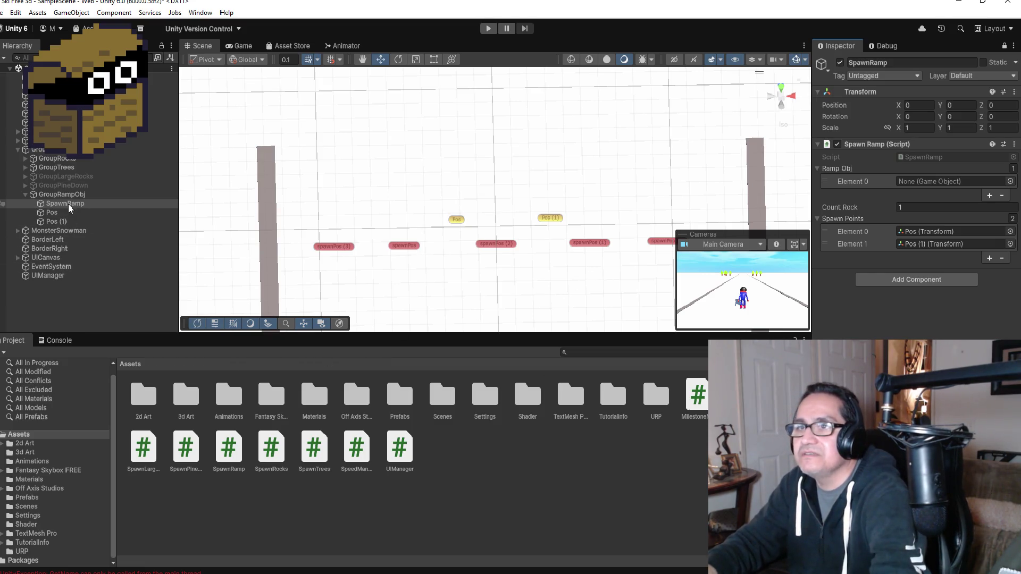
- Check Pos (1)'s placement and fill SpawnRamp's Ramp Obj slot with the RampObj prefab
{"action": "left_click", "coordinate": [65, 221]}
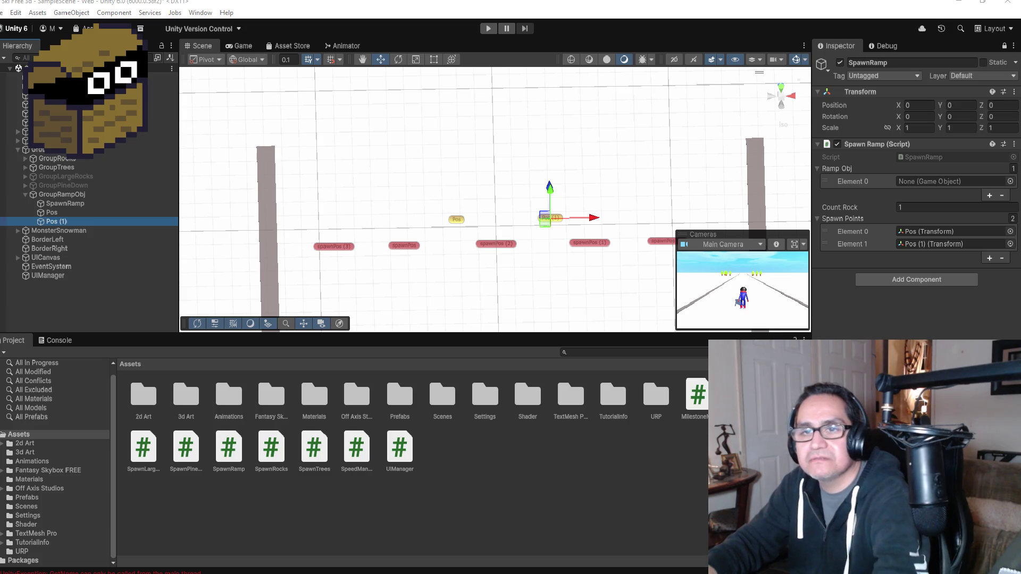
{"action": "left_click", "coordinate": [225, 371]}
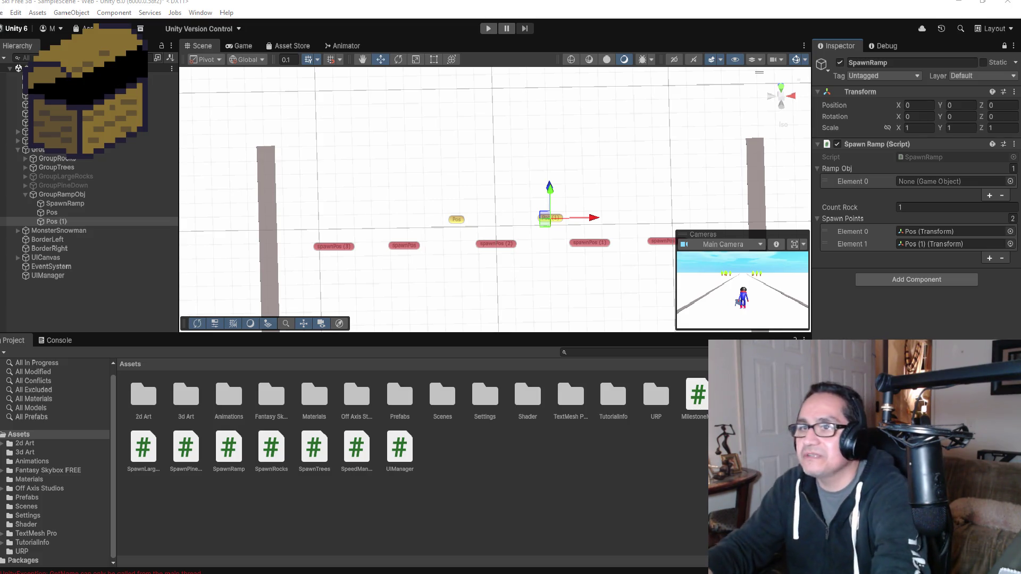
{"action": "scroll", "coordinate": [506, 246], "scroll_direction": "down", "scroll_amount": 3}
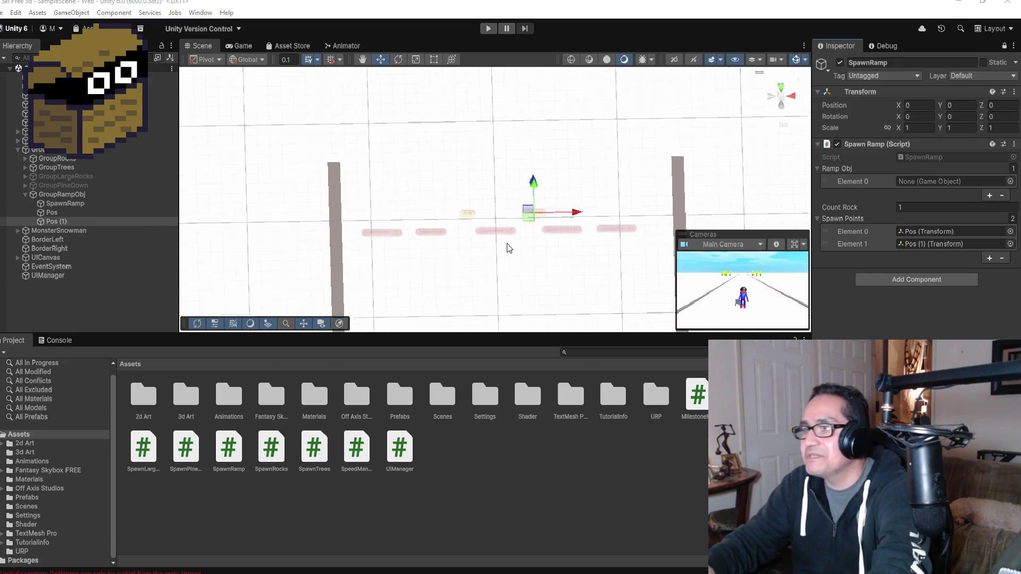
{"action": "scroll", "coordinate": [495, 262], "scroll_direction": "up", "scroll_amount": 3}
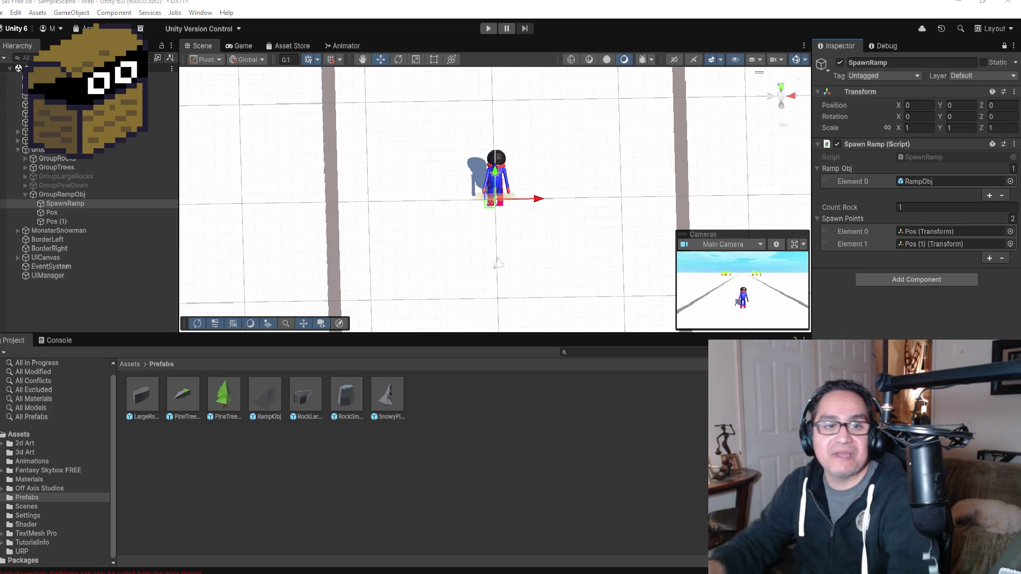
{"action": "mouse_move", "coordinate": [87, 202]}
{"action": "left_mouse_down"}
{"action": "mouse_move", "coordinate": [105, 226]}
{"action": "mouse_move", "coordinate": [62, 195]}
{"action": "left_mouse_up"}
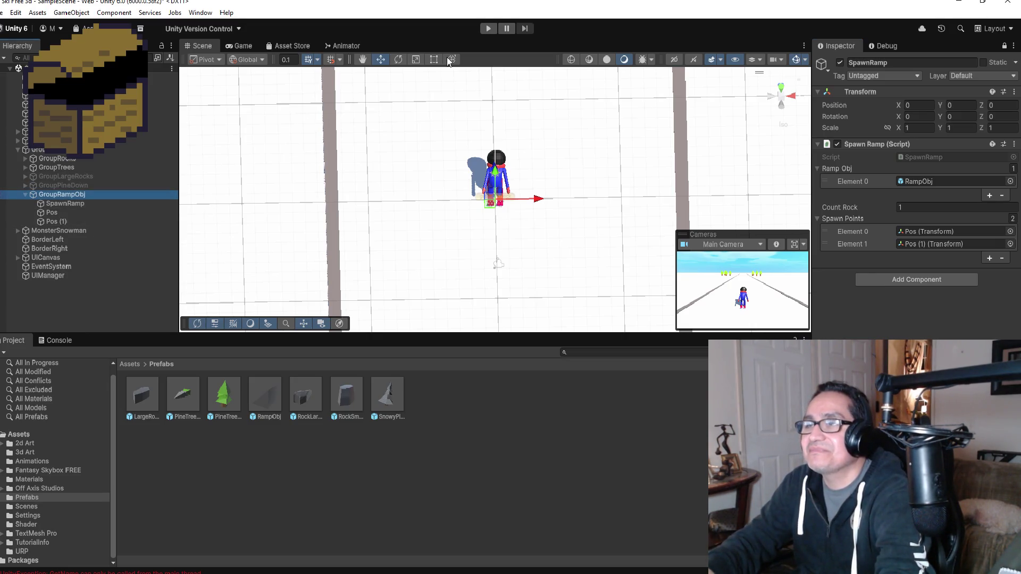
{"action": "left_click", "coordinate": [486, 29]}
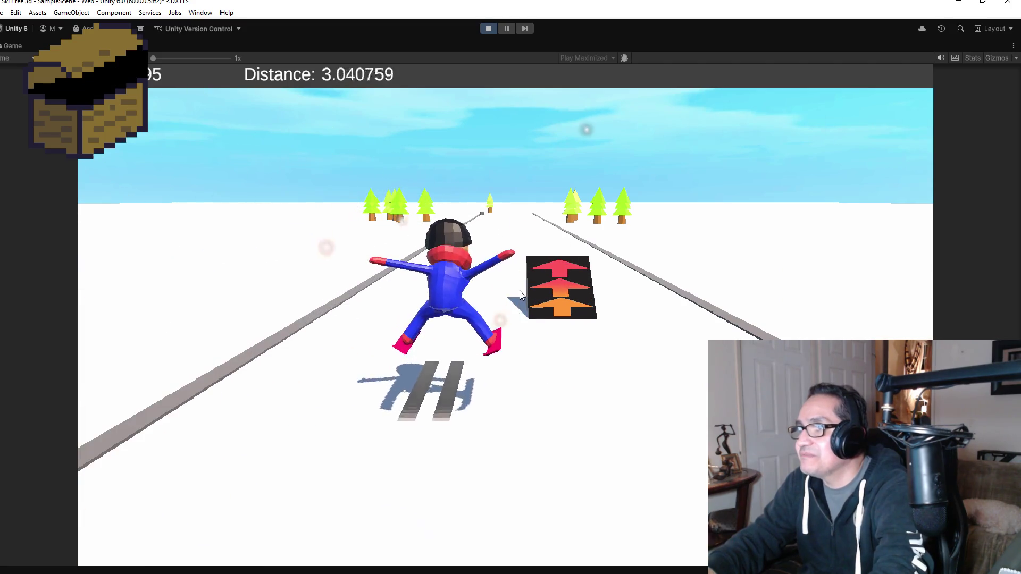
{"action": "left_click", "coordinate": [488, 29]}
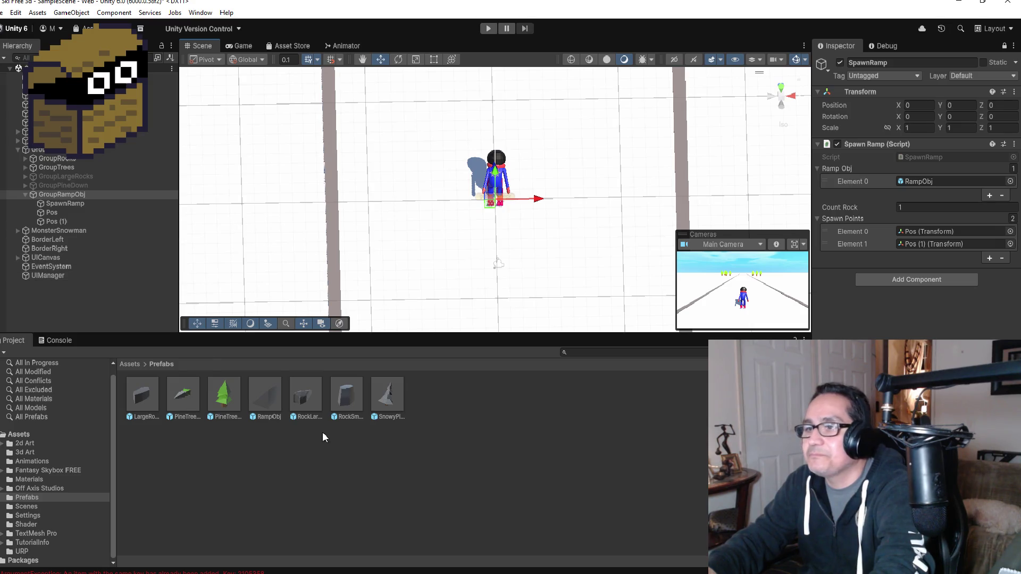
- Open the RampObj prefab and frame it in Top view
{"action": "double_click", "coordinate": [270, 394]}
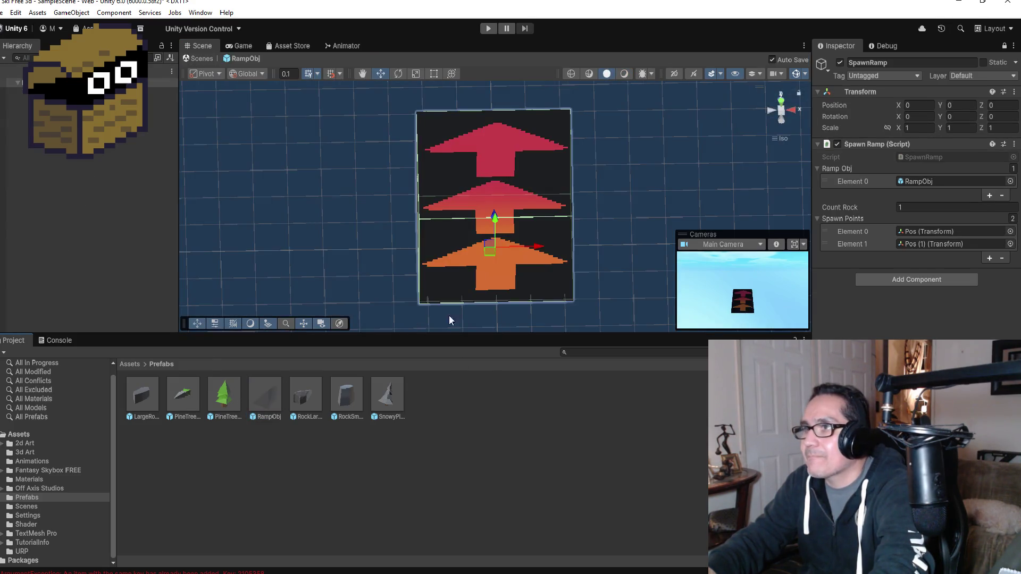
{"action": "left_click", "coordinate": [781, 99]}
{"action": "left_click", "coordinate": [781, 100]}
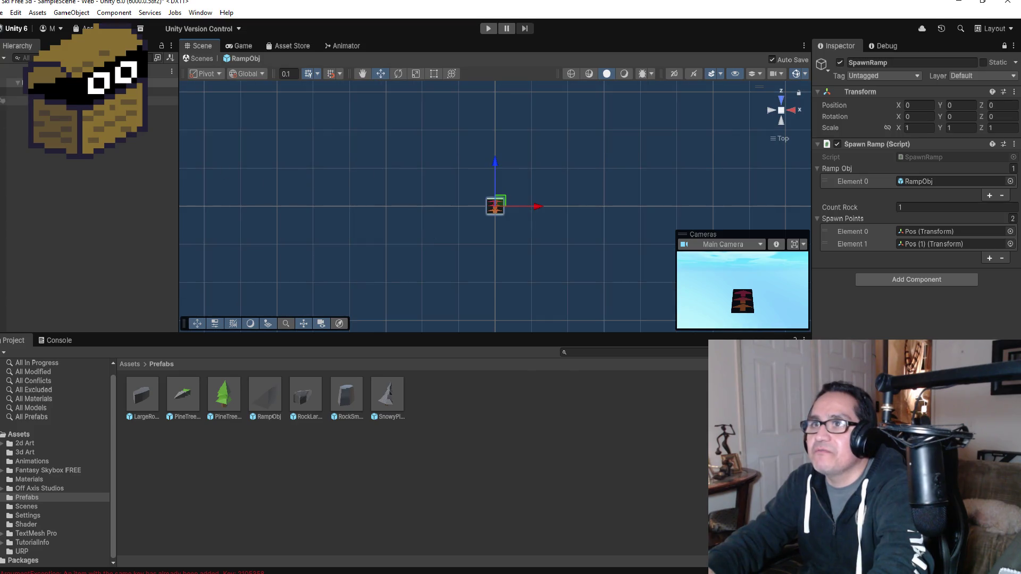
{"action": "scroll", "coordinate": [506, 209], "scroll_direction": "down", "scroll_amount": 5}
{"action": "key", "text": "f"}
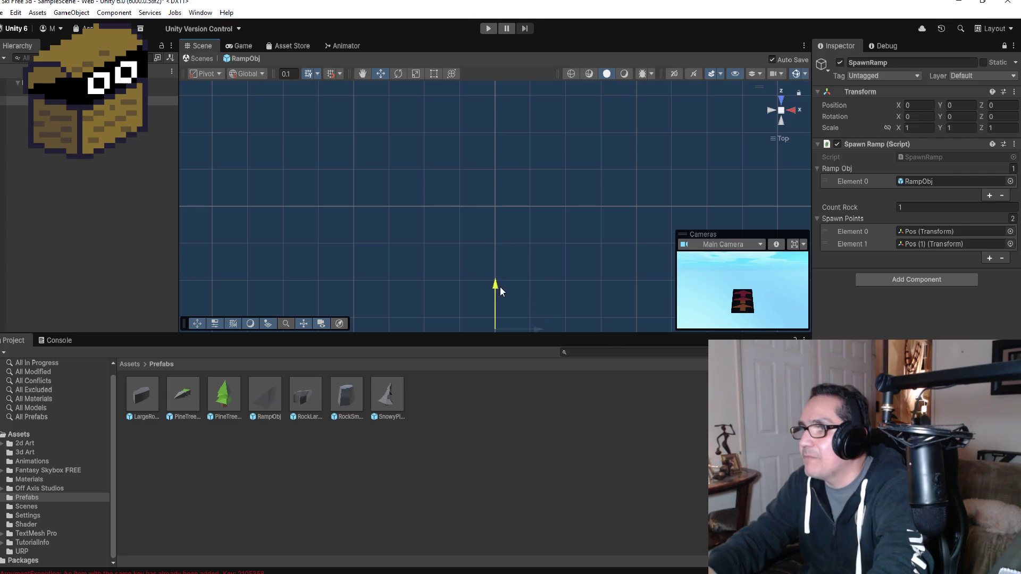
{"action": "scroll", "coordinate": [528, 283], "scroll_direction": "down", "scroll_amount": 2}
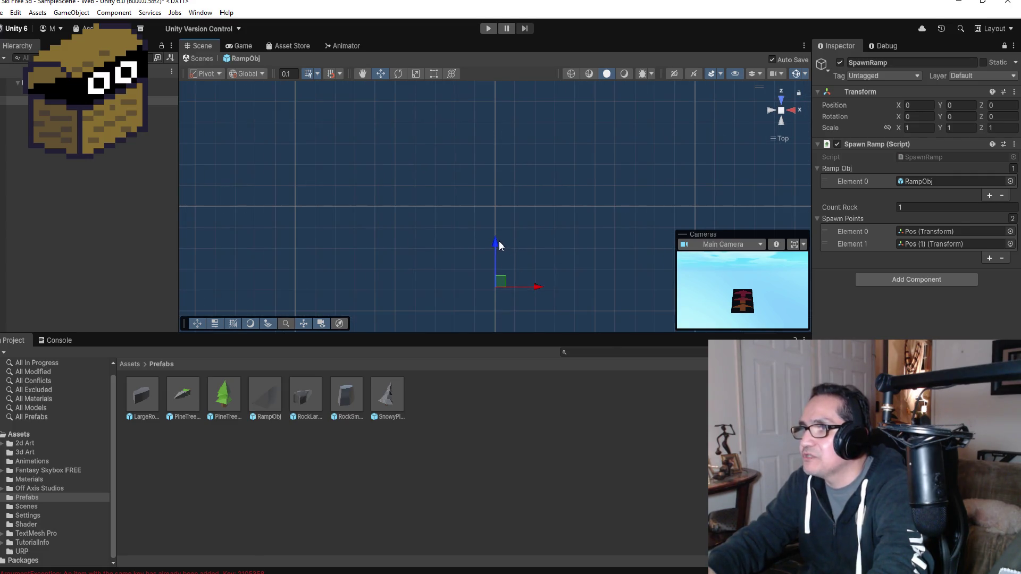
- Nudge the ramp object slightly along Z and return to the main ski scene
{"action": "left_click_drag", "start_coordinate": [497, 253], "coordinate": [498, 258]}
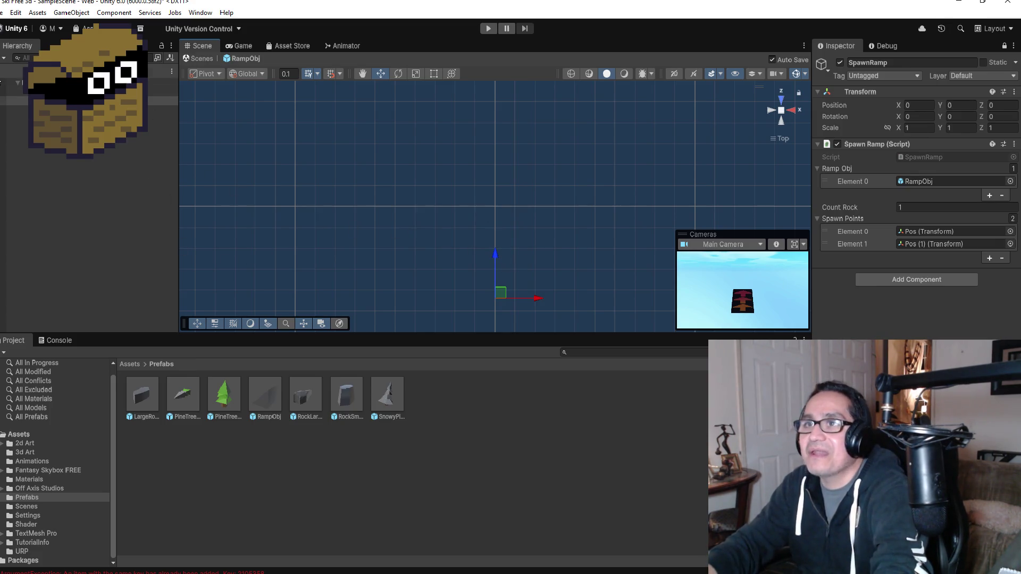
{"action": "left_click", "coordinate": [5, 90]}
{"action": "scroll", "coordinate": [519, 215], "scroll_direction": "down", "scroll_amount": 5}
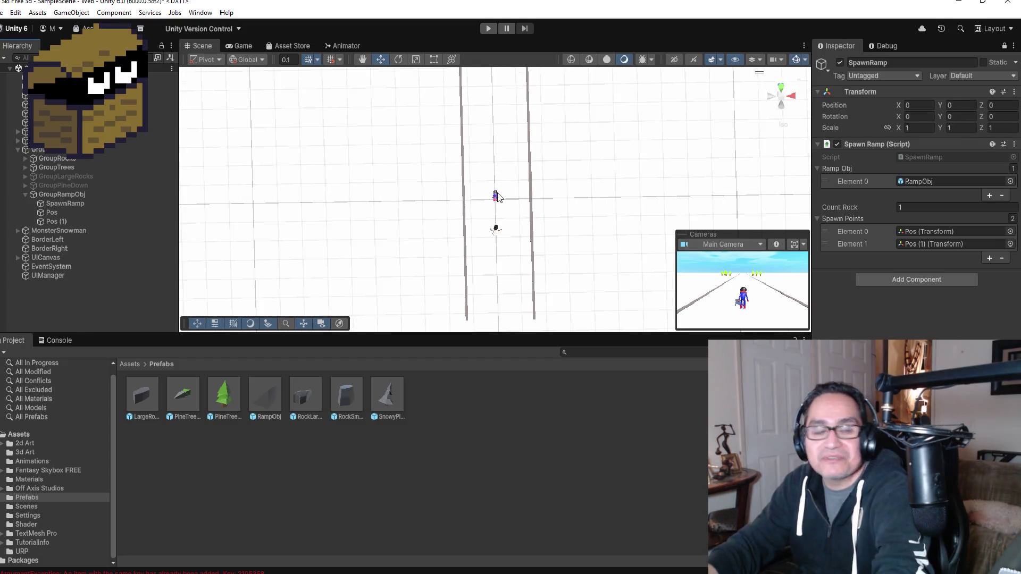
- Collapse GroupRampObj in the Hierarchy, hiding SpawnRamp, Pos and Pos (1), then go to the code editor
{"action": "left_click", "coordinate": [22, 193]}
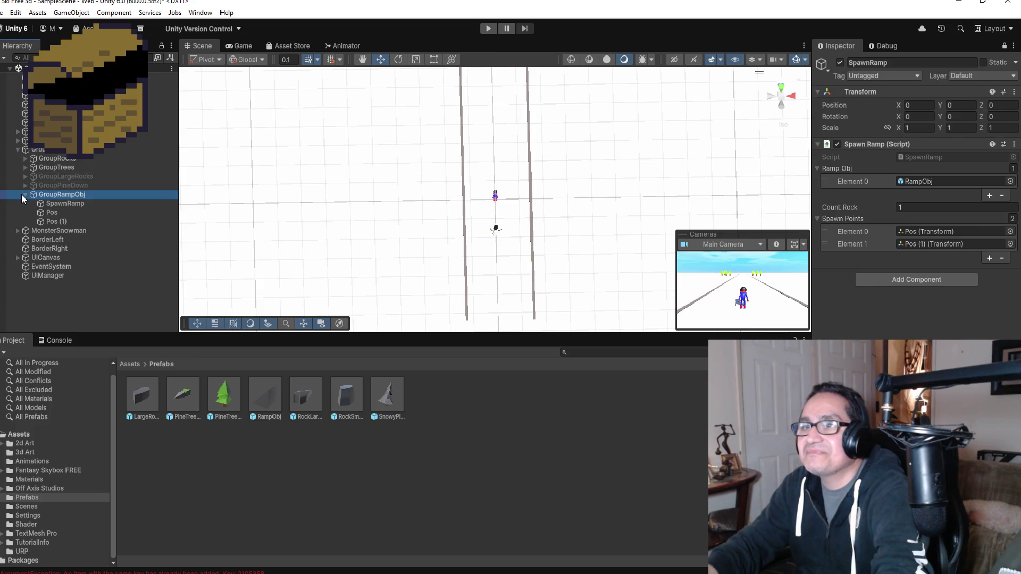
{"action": "left_click", "coordinate": [25, 194]}
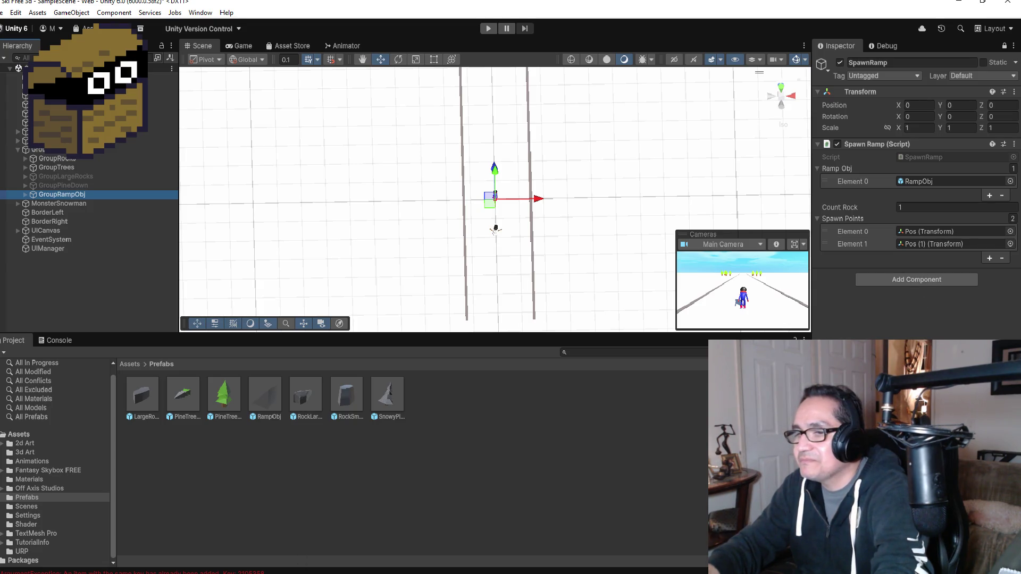
{"action": "key", "text": "alt+Tab"}
- Change SpawnTime in Start from 4 to 5f and save SpawnRamp.cs
{"action": "scroll", "coordinate": [280, 249], "scroll_direction": "down", "scroll_amount": 3}
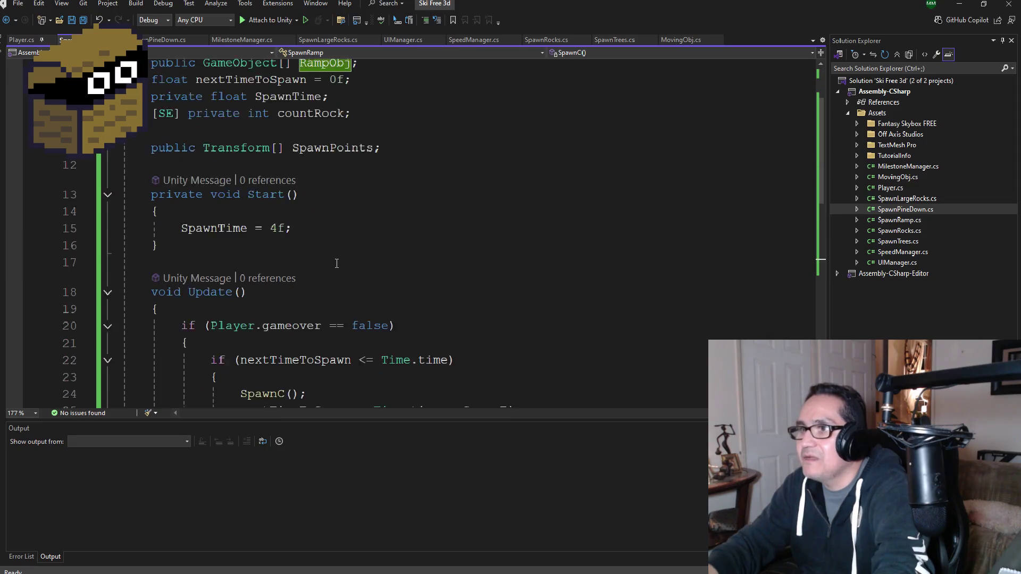
{"action": "left_click", "coordinate": [277, 177]}
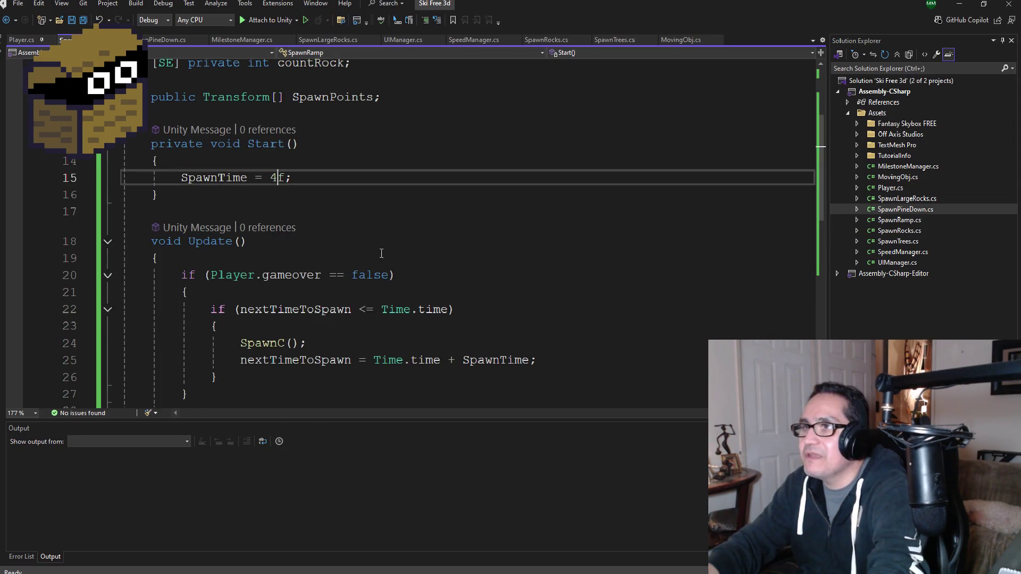
{"action": "key", "text": "BackSpace"}
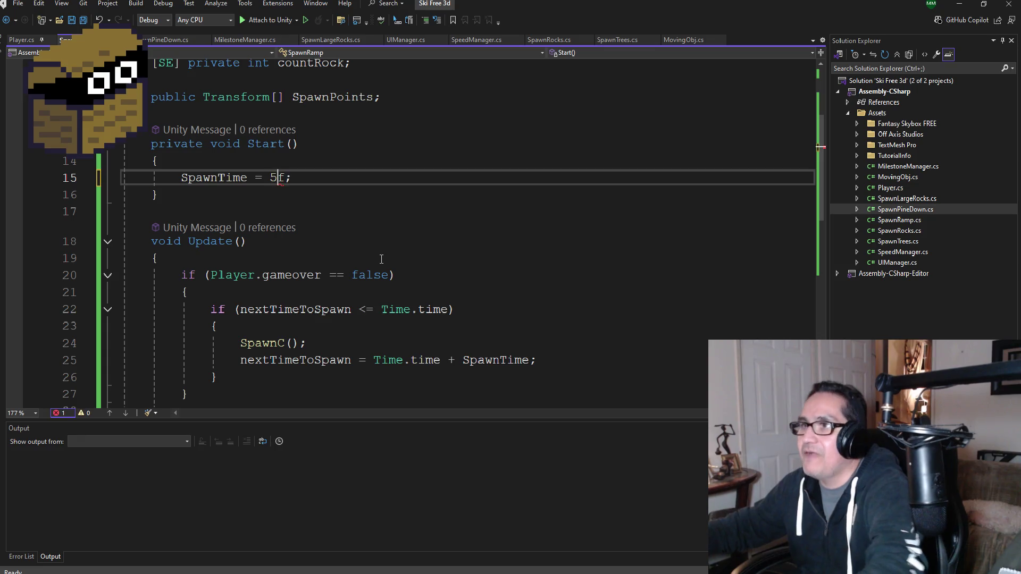
{"action": "type", "text": "5"}
{"action": "key", "text": "ctrl+s"}
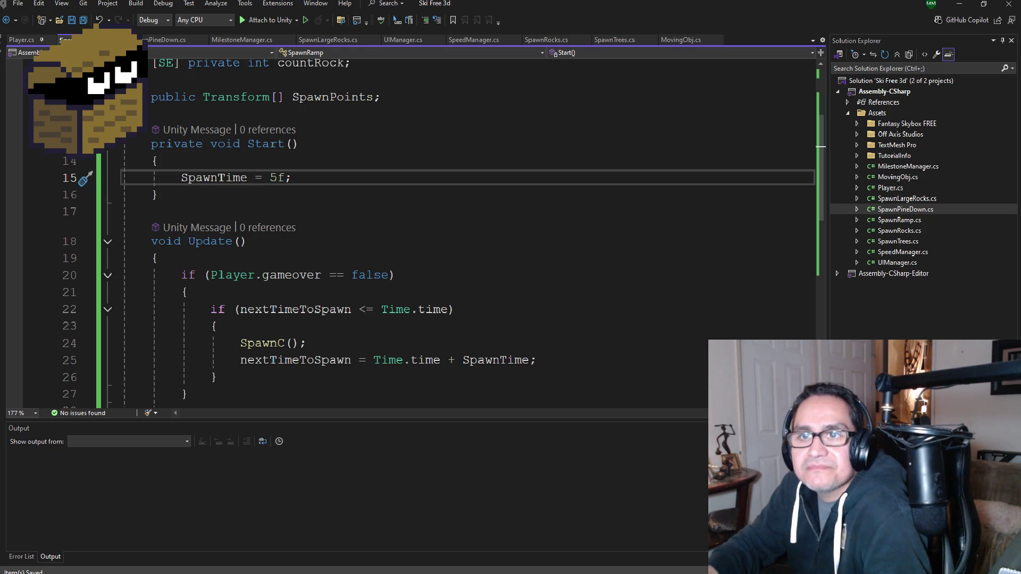
- Review the Update() and SpawnC() methods, then return to the Unity editor
{"action": "key", "text": "Down"}
{"action": "key", "text": "Down"}
{"action": "key", "text": "Down"}
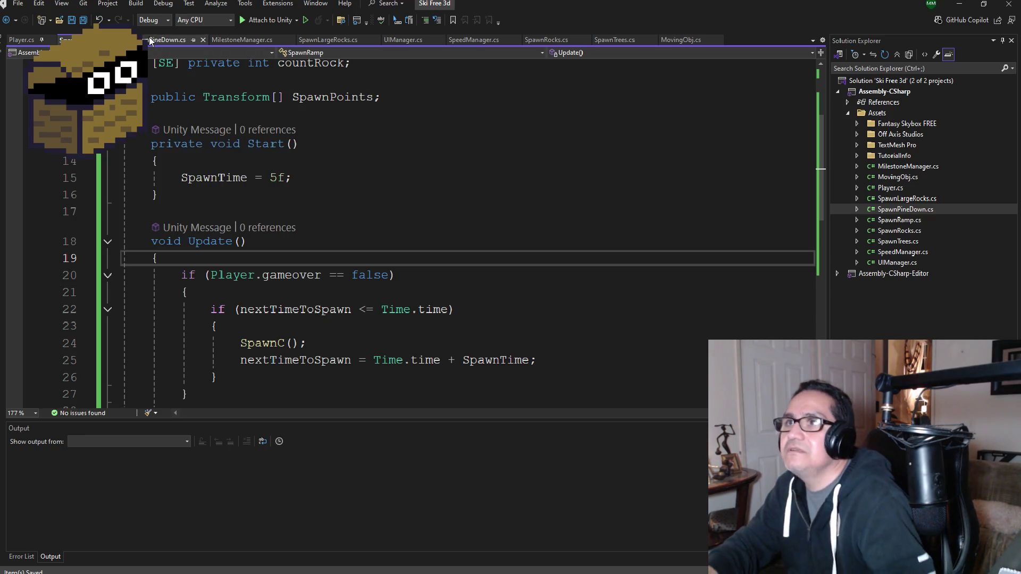
{"action": "scroll", "coordinate": [415, 234], "scroll_direction": "up", "scroll_amount": 1}
{"action": "scroll", "coordinate": [415, 234], "scroll_direction": "down", "scroll_amount": 4}
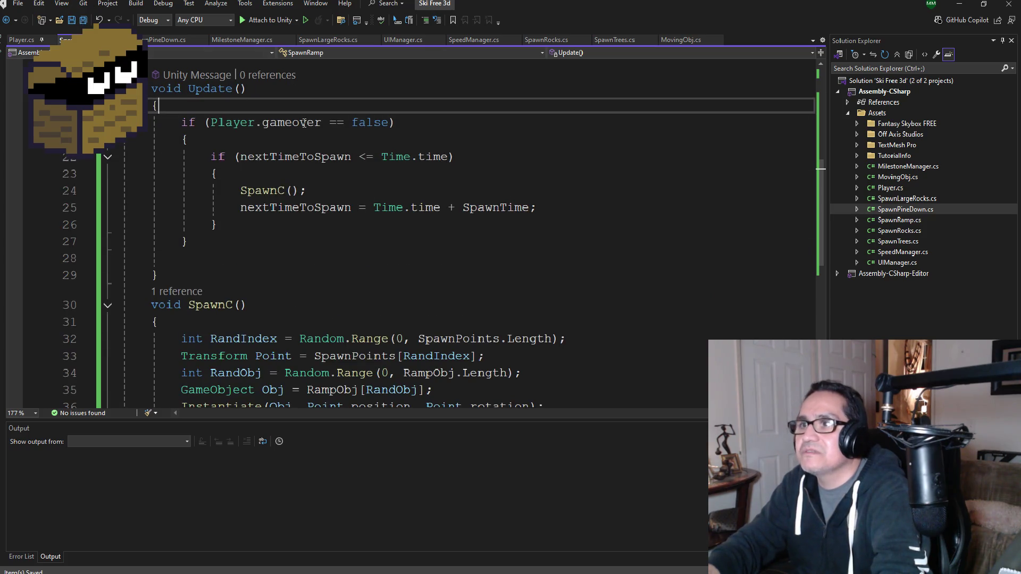
{"action": "scroll", "coordinate": [241, 95], "scroll_direction": "down", "scroll_amount": 3}
{"action": "left_click", "coordinate": [959, 4]}
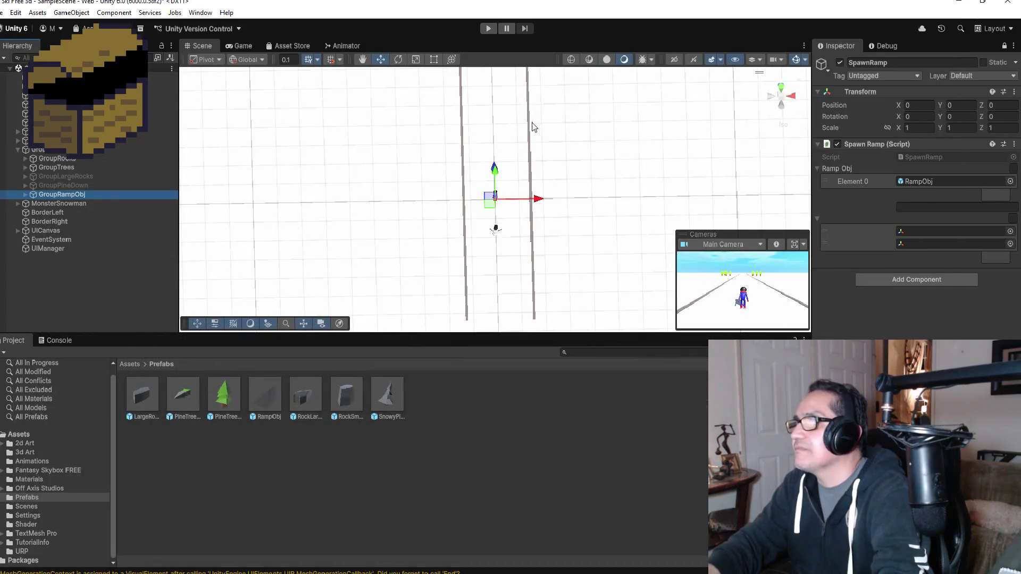
{"action": "left_click", "coordinate": [488, 30]}
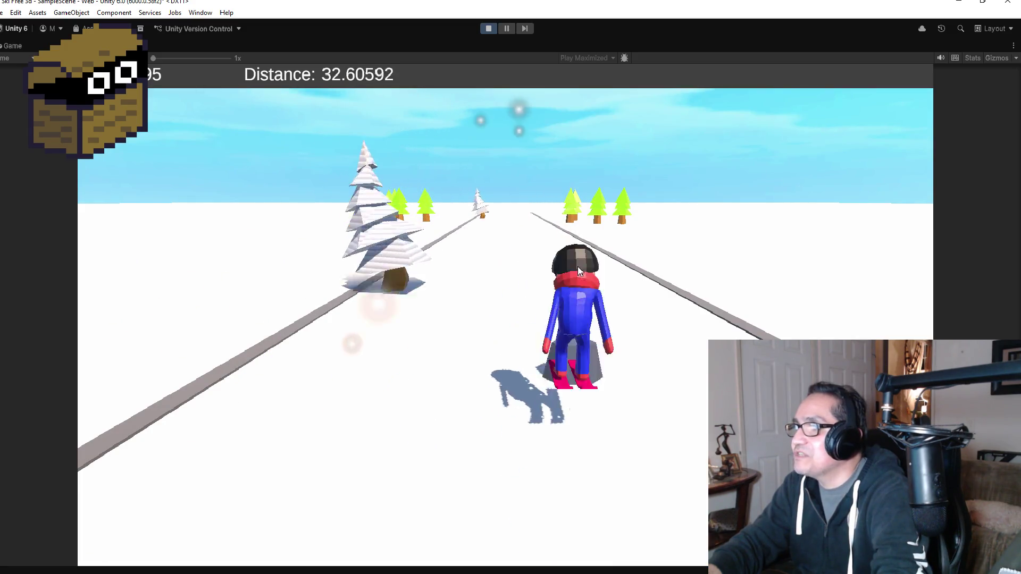
{"action": "left_click", "coordinate": [488, 28]}
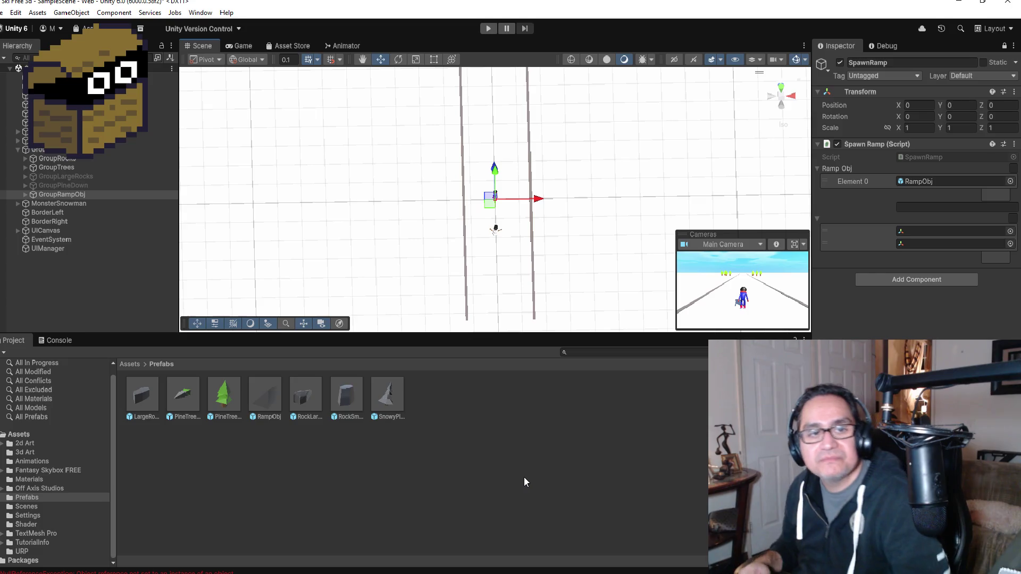
- Select the PineTreeObj prefab and collapse the spawner group from GroupRocks to GroupRampObj
{"action": "left_click", "coordinate": [219, 402]}
{"action": "left_click", "coordinate": [3, 13]}
{"action": "key", "text": "Escape"}
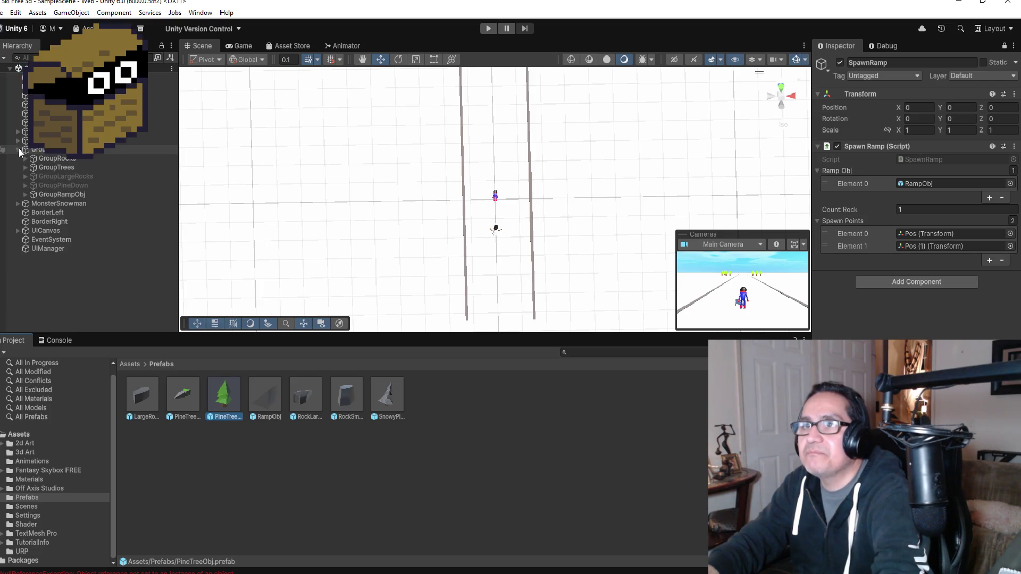
{"action": "left_click", "coordinate": [19, 152]}
{"action": "scroll", "coordinate": [556, 267], "scroll_direction": "up", "scroll_amount": 3}
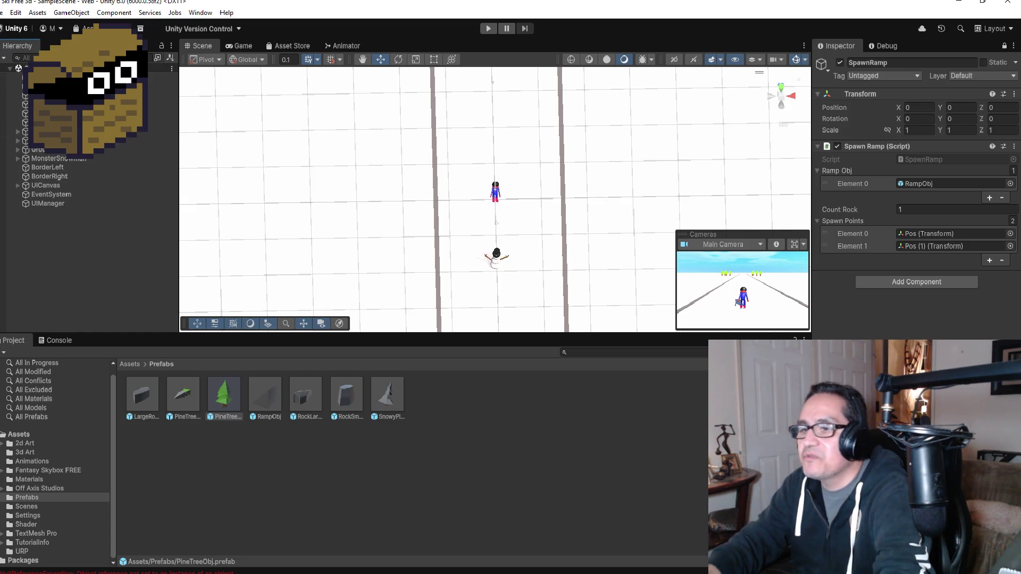
{"action": "key", "text": "alt+Tab"}
- Change SpawnTime in Start from 5f to 1f
{"action": "scroll", "coordinate": [254, 193], "scroll_direction": "up", "scroll_amount": 5}
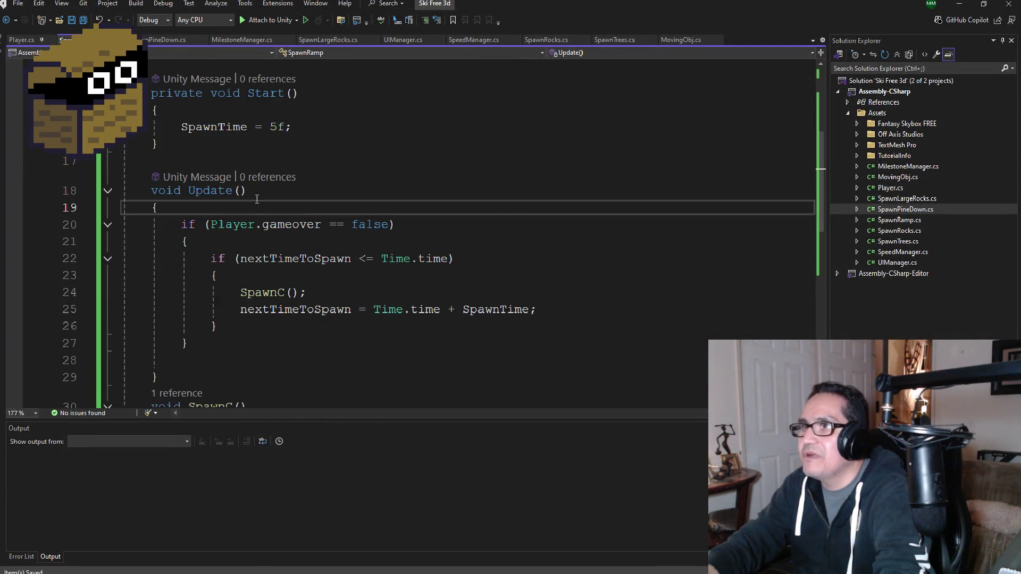
{"action": "scroll", "coordinate": [268, 218], "scroll_direction": "up", "scroll_amount": 2}
{"action": "left_click", "coordinate": [280, 229]}
{"action": "key", "text": "BackSpace"}
{"action": "type", "text": "1"}
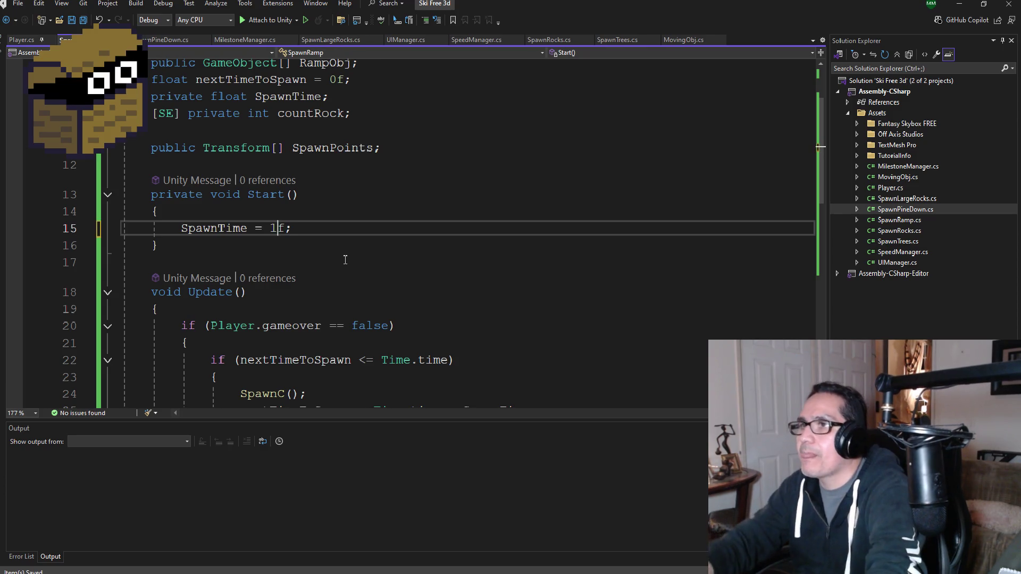
- Set nextTimeToSpawn's initial value from 0f to 5f and return to Unity
{"action": "scroll", "coordinate": [372, 259], "scroll_direction": "up", "scroll_amount": 2}
{"action": "scroll", "coordinate": [396, 258], "scroll_direction": "down", "scroll_amount": 6}
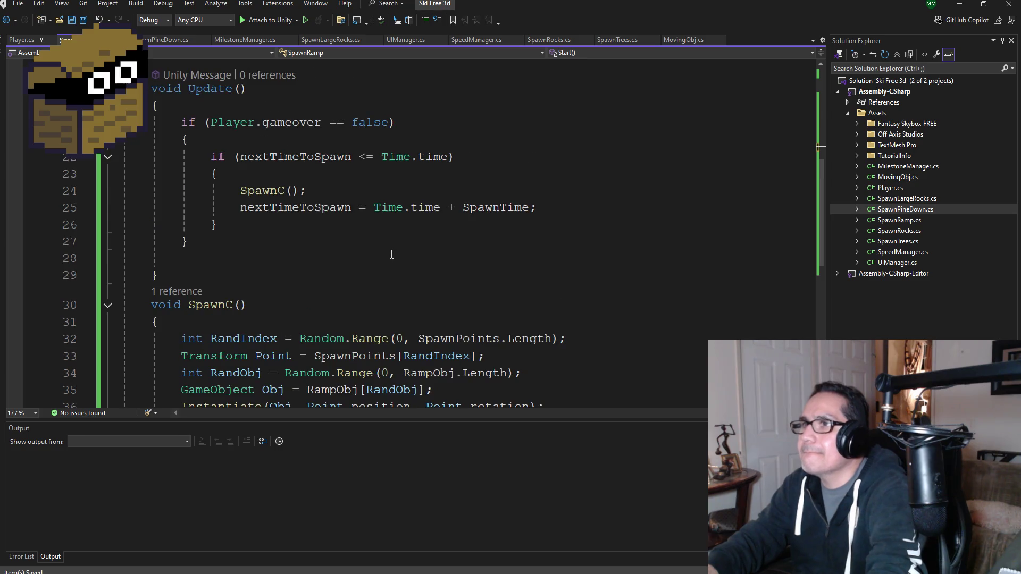
{"action": "scroll", "coordinate": [391, 256], "scroll_direction": "up", "scroll_amount": 3}
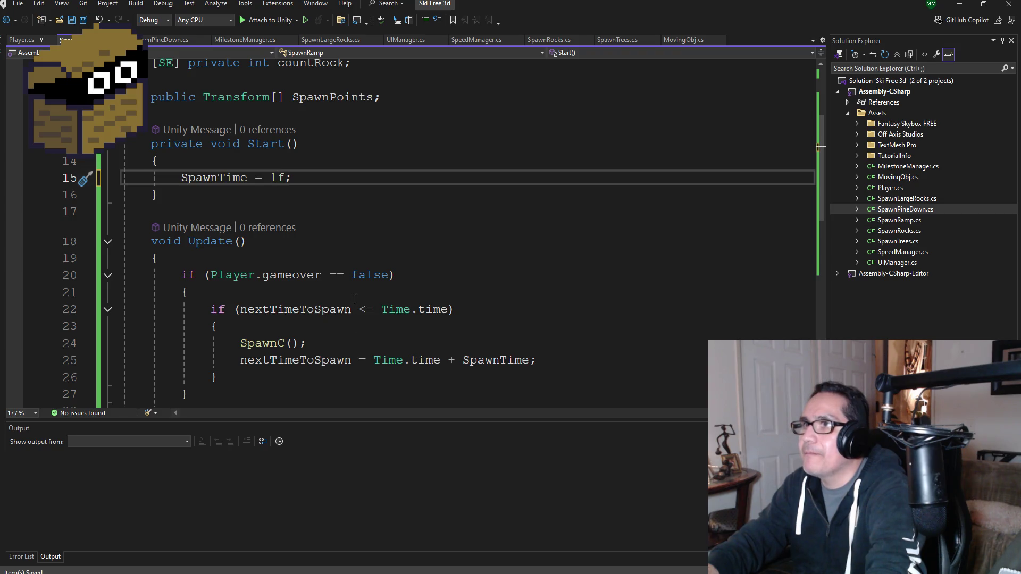
{"action": "scroll", "coordinate": [351, 301], "scroll_direction": "up", "scroll_amount": 3}
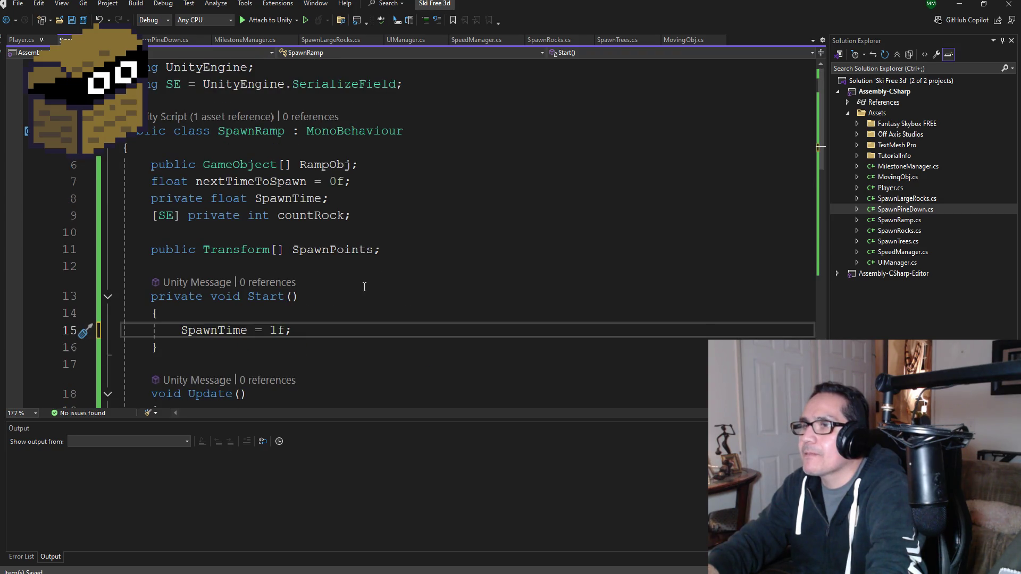
{"action": "scroll", "coordinate": [372, 290], "scroll_direction": "down", "scroll_amount": 4}
{"action": "scroll", "coordinate": [369, 334], "scroll_direction": "up", "scroll_amount": 4}
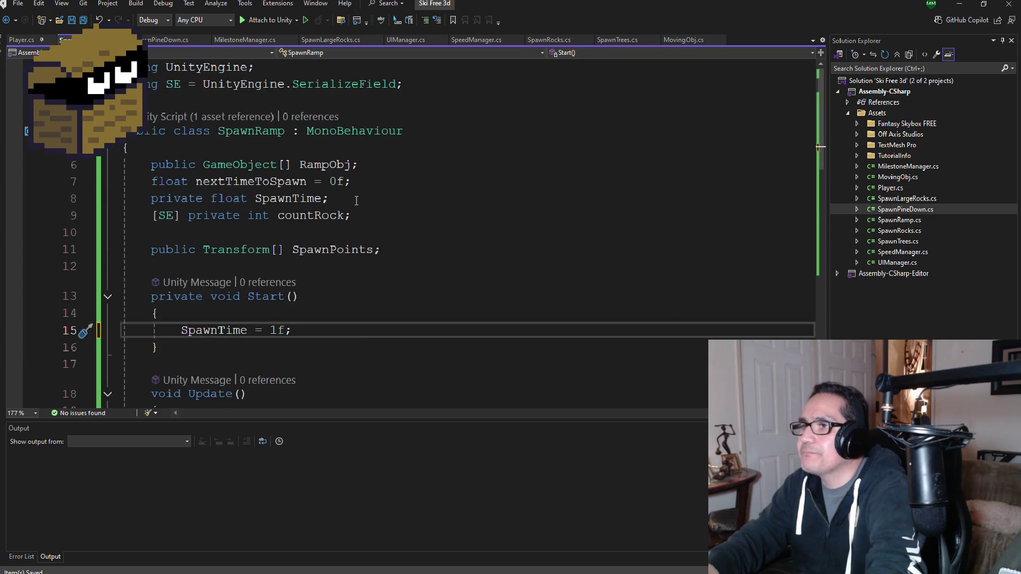
{"action": "left_click", "coordinate": [362, 181]}
{"action": "type", "text": "5"}
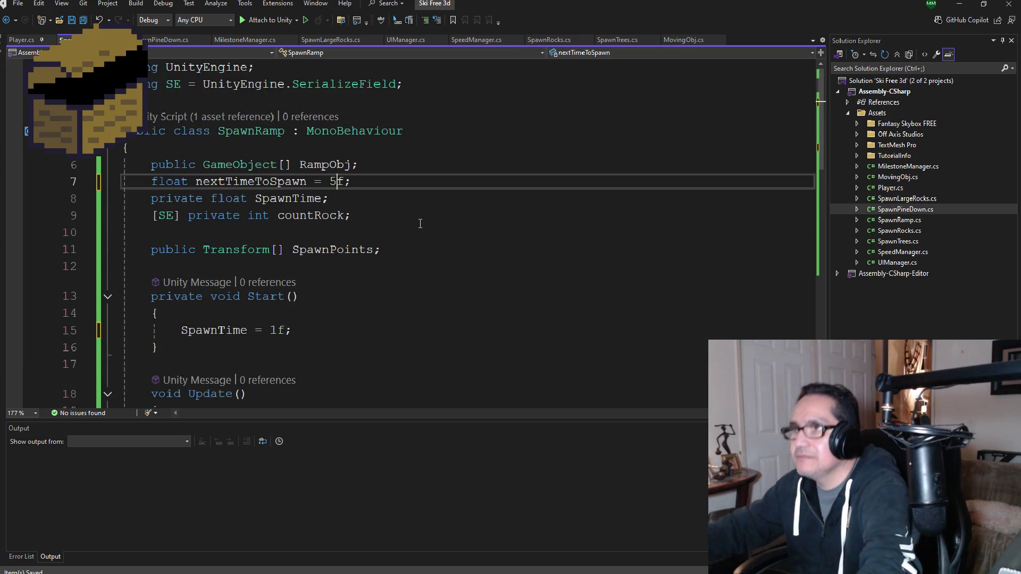
{"action": "scroll", "coordinate": [413, 265], "scroll_direction": "down", "scroll_amount": 7}
{"action": "scroll", "coordinate": [360, 252], "scroll_direction": "up", "scroll_amount": 2}
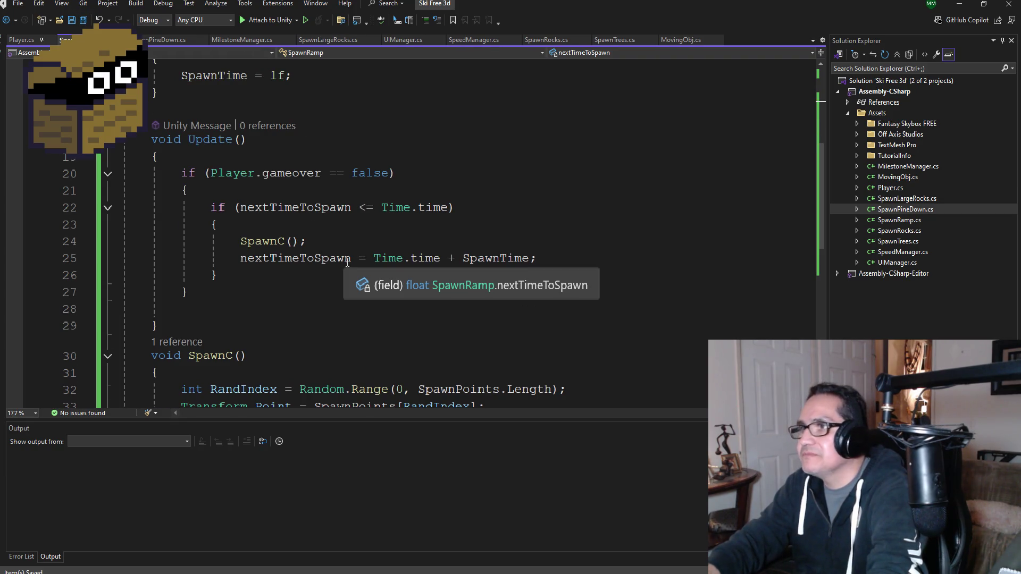
{"action": "scroll", "coordinate": [346, 261], "scroll_direction": "up", "scroll_amount": 5}
{"action": "left_click", "coordinate": [962, 5]}
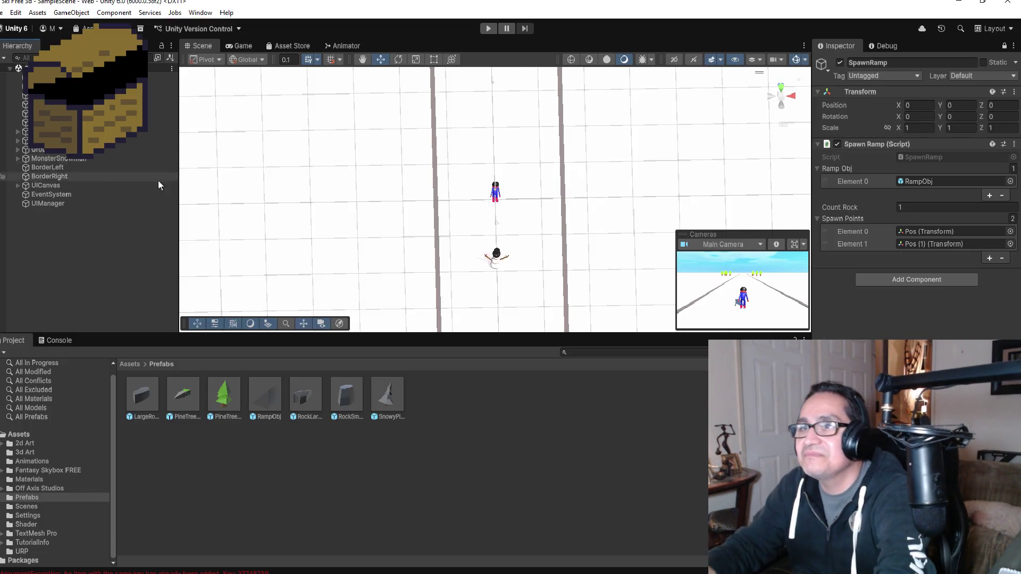
- Scroll up to review the SpawnRamp spawner with RampObj and spawn points Pos, Pos (1)
{"action": "scroll", "coordinate": [528, 173], "scroll_direction": "up", "scroll_amount": 4}
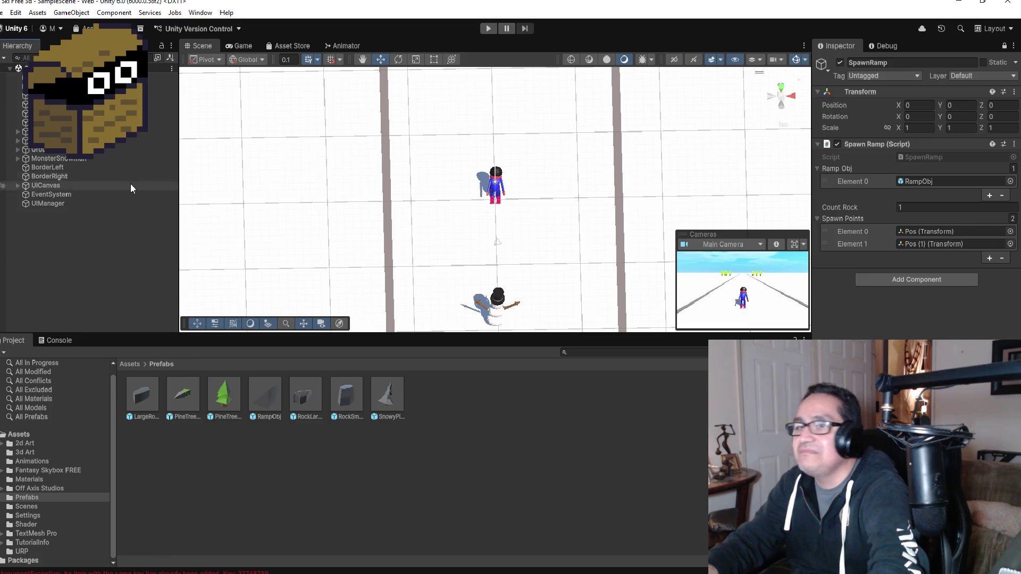
- Unlock the Inspector to show MilestoneManager's milestones 30, 60, 90 and object references
{"action": "left_click", "coordinate": [50, 177]}
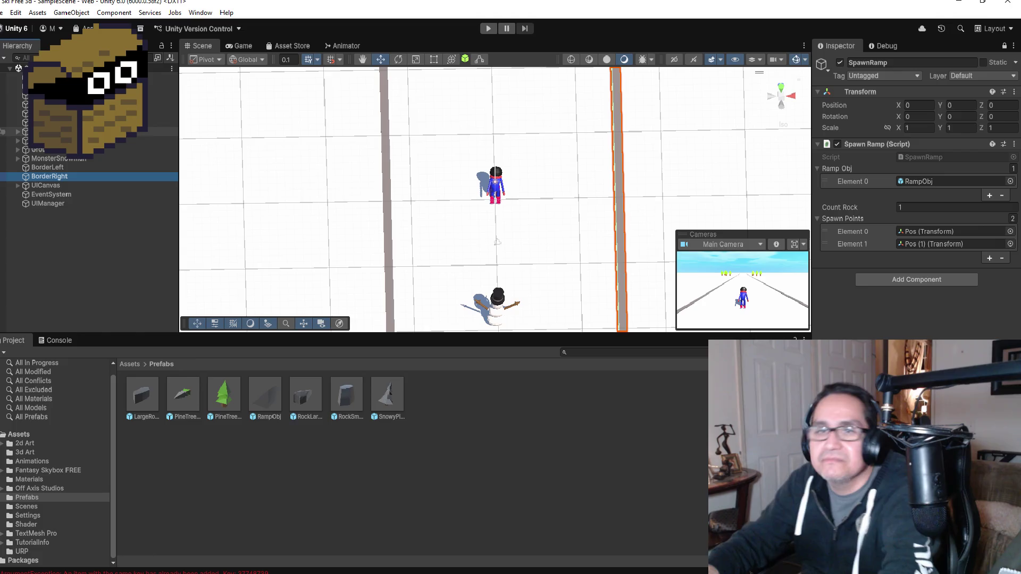
{"action": "left_click", "coordinate": [496, 188]}
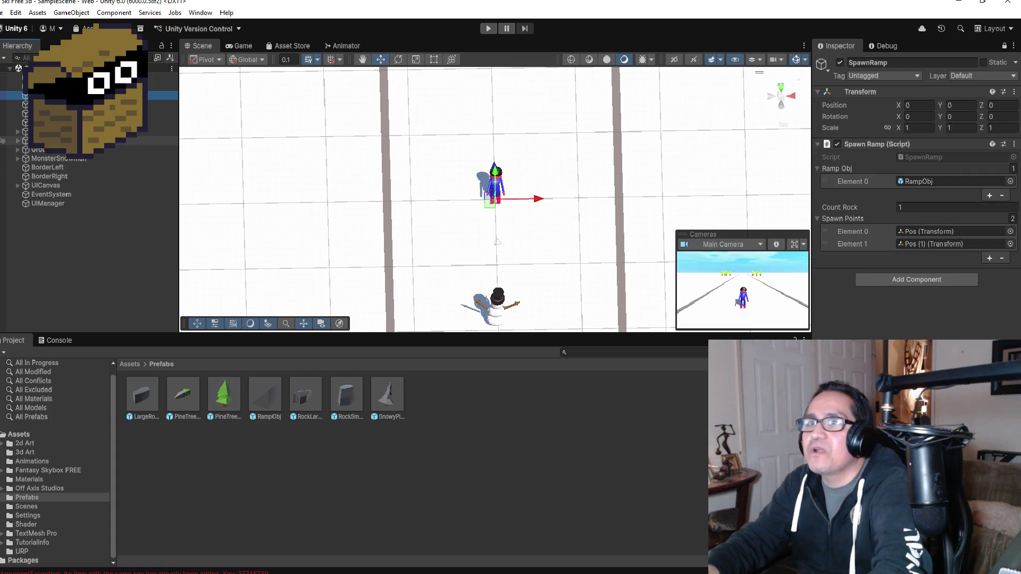
{"action": "left_click", "coordinate": [1004, 46]}
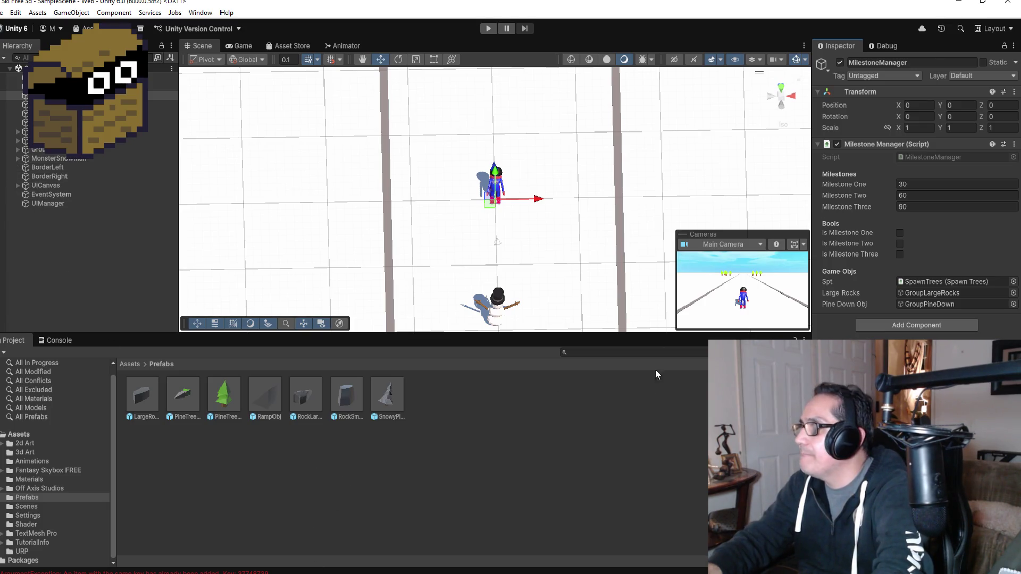
{"action": "key", "text": "alt+Tab"}
{"action": "key", "text": "alt+Tab"}
{"action": "key", "text": "alt+Tab"}
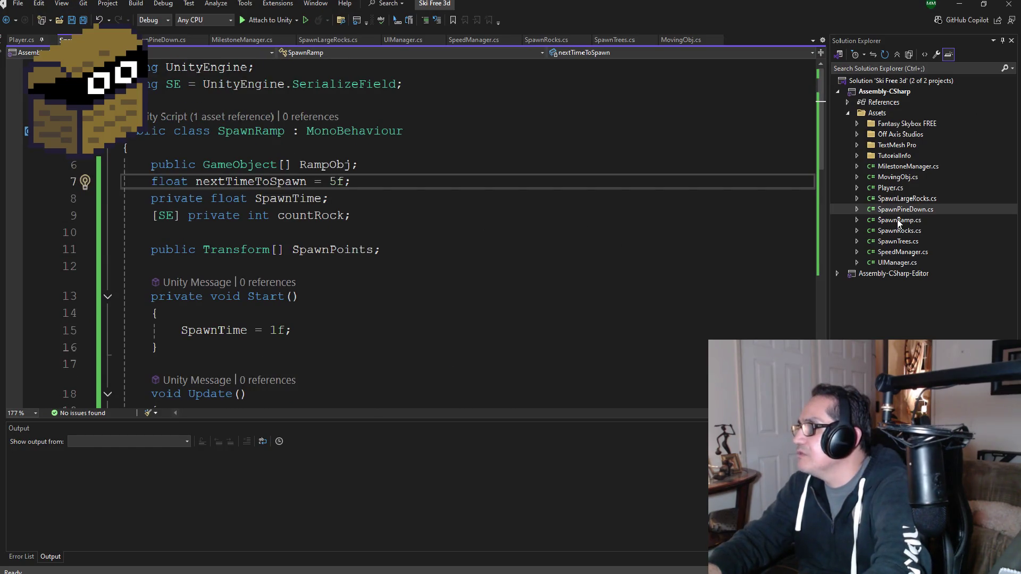
- Browse the SpawnRamp, MovingObj, SpawnLargeRocks and SpawnPineDown scripts, then open MilestoneManager.cs
{"action": "left_click", "coordinate": [899, 221]}
{"action": "key", "text": "Down"}
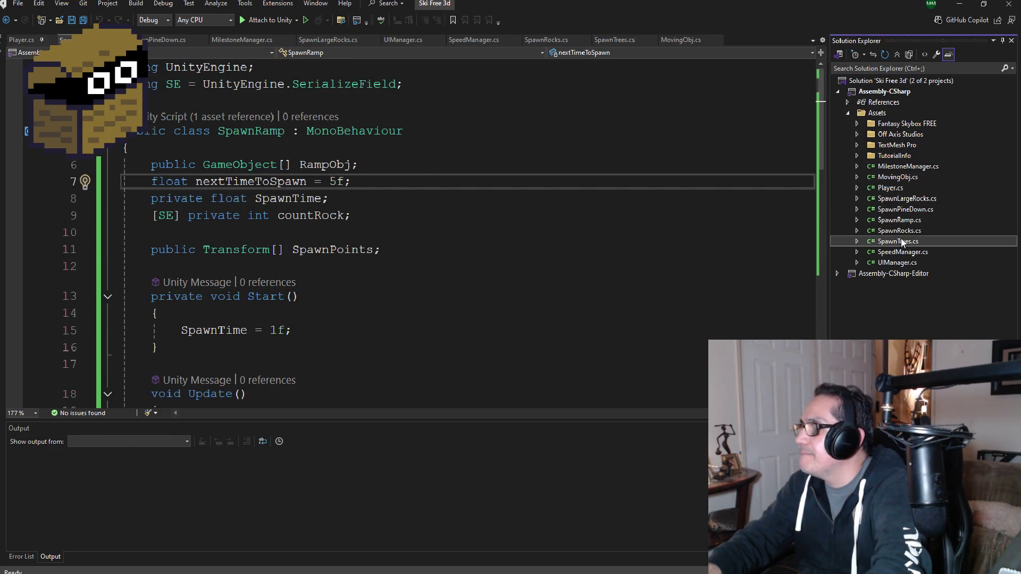
{"action": "double_click", "coordinate": [904, 221]}
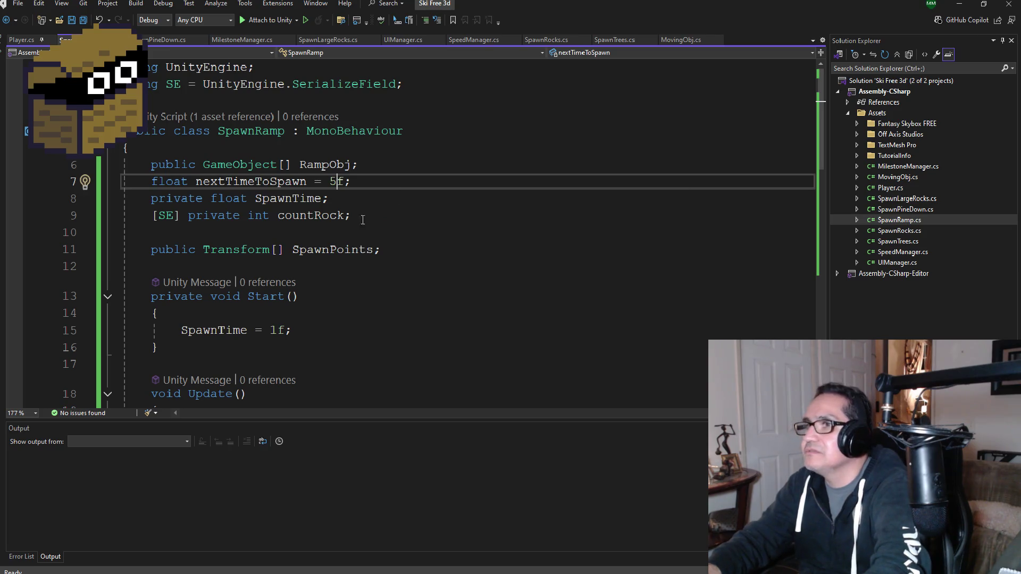
{"action": "left_click", "coordinate": [894, 178]}
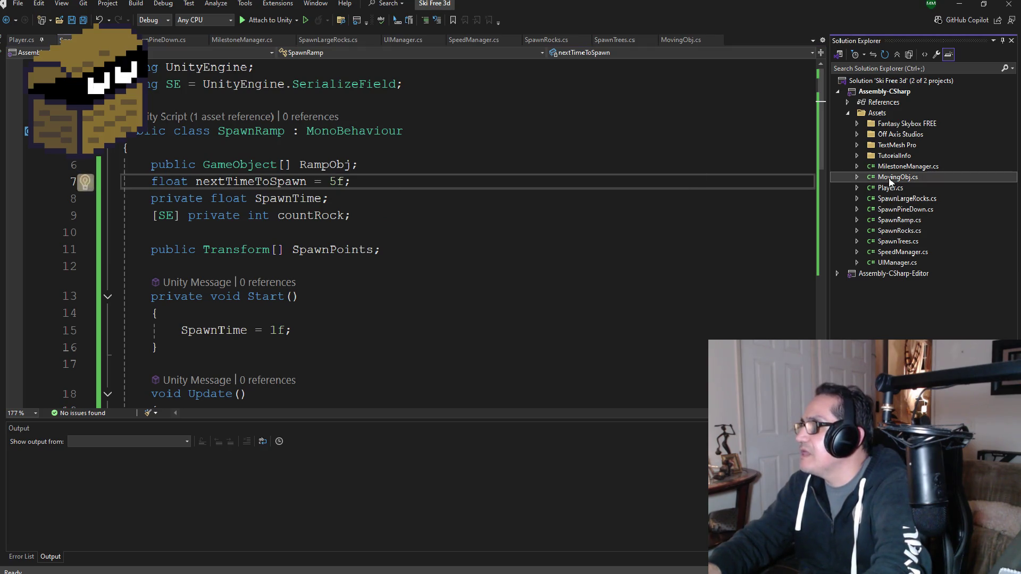
{"action": "left_click", "coordinate": [908, 199]}
{"action": "left_click", "coordinate": [905, 210]}
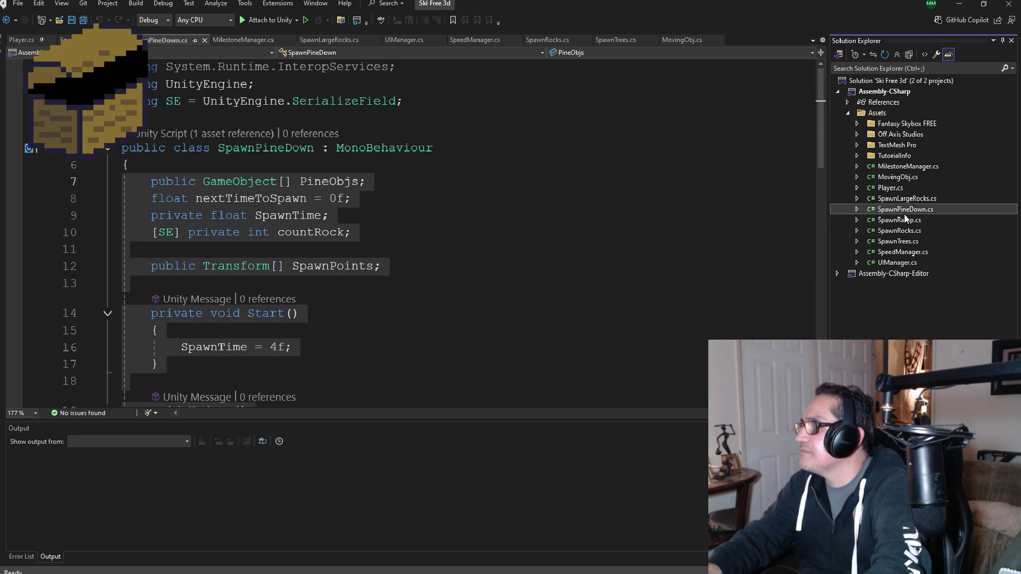
{"action": "left_click", "coordinate": [907, 222]}
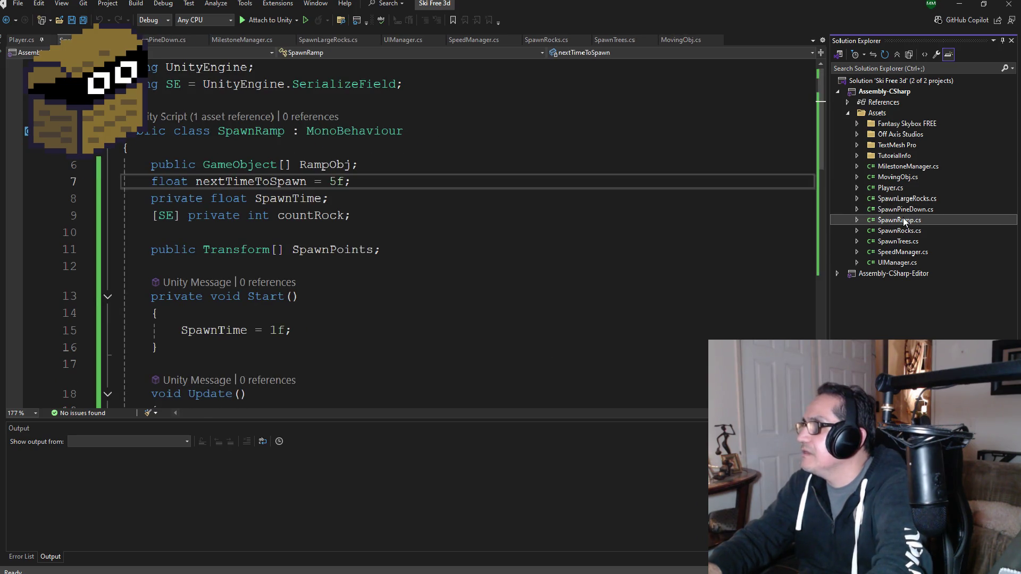
{"action": "left_click", "coordinate": [911, 168]}
{"action": "scroll", "coordinate": [411, 217], "scroll_direction": "up", "scroll_amount": 9}
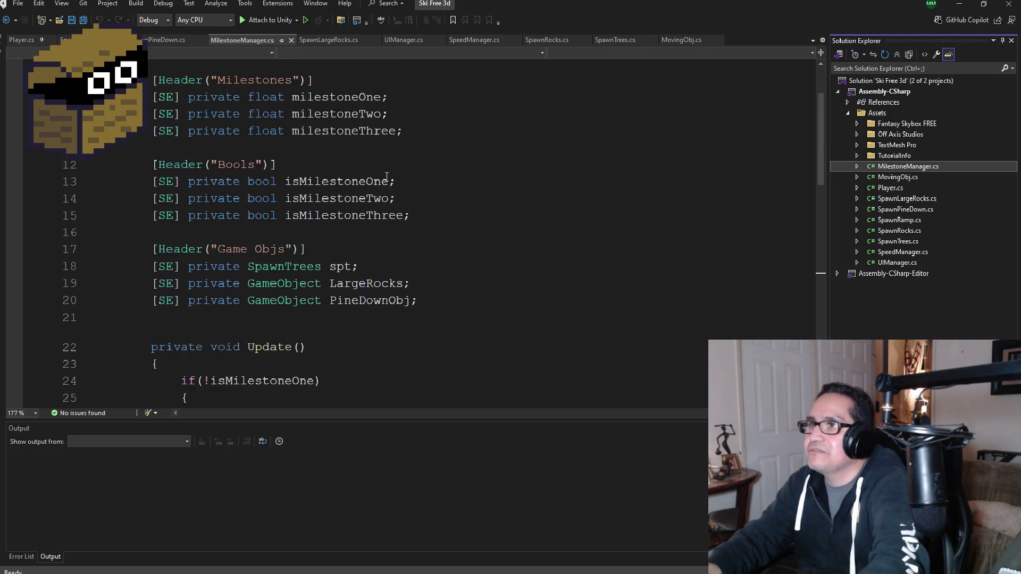
- Add a milestoneFour float by duplicating the milestoneThree declaration
{"action": "left_click", "coordinate": [427, 233]}
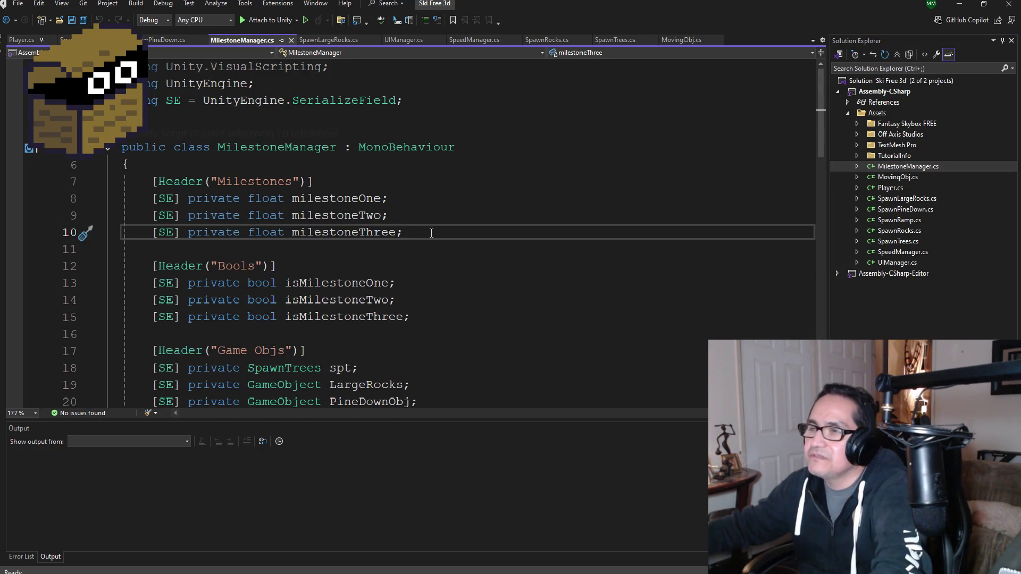
{"action": "key", "text": "Return"}
{"action": "mouse_move", "coordinate": [428, 227]}
{"action": "left_mouse_down"}
{"action": "mouse_move", "coordinate": [130, 234]}
{"action": "mouse_move", "coordinate": [153, 234]}
{"action": "left_mouse_up"}
{"action": "key", "text": "ctrl+c"}
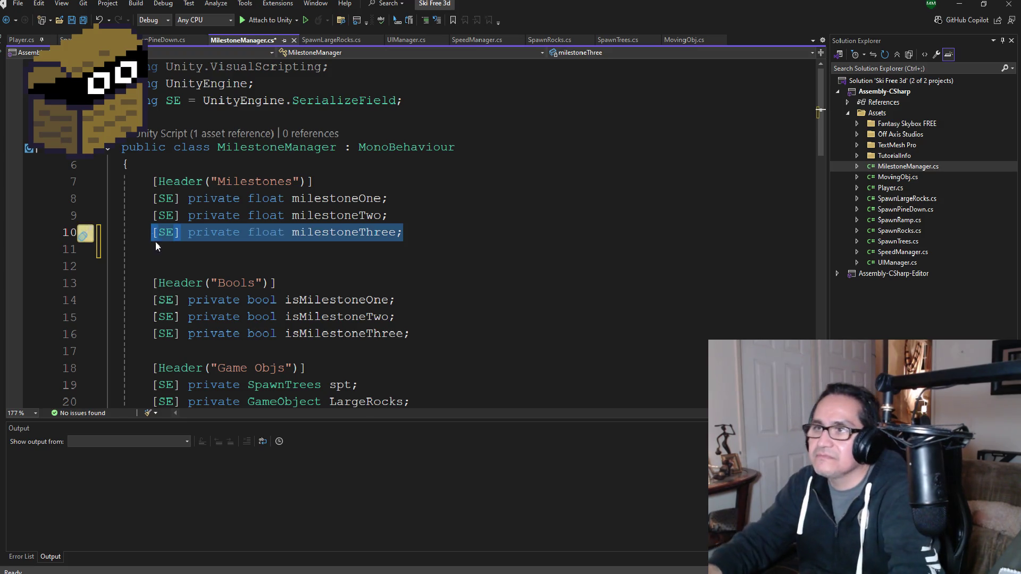
{"action": "left_click", "coordinate": [169, 251]}
{"action": "key", "text": "ctrl+v"}
{"action": "left_click", "coordinate": [391, 249]}
{"action": "key", "text": "BackSpace"}
{"action": "key", "text": "BackSpace"}
{"action": "key", "text": "BackSpace"}
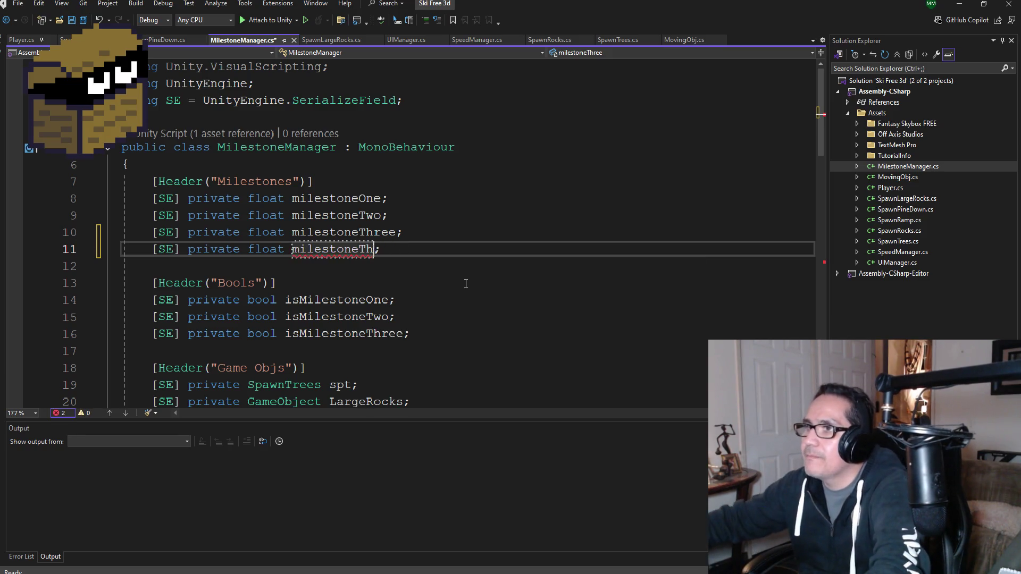
{"action": "type", "text": "Four"}
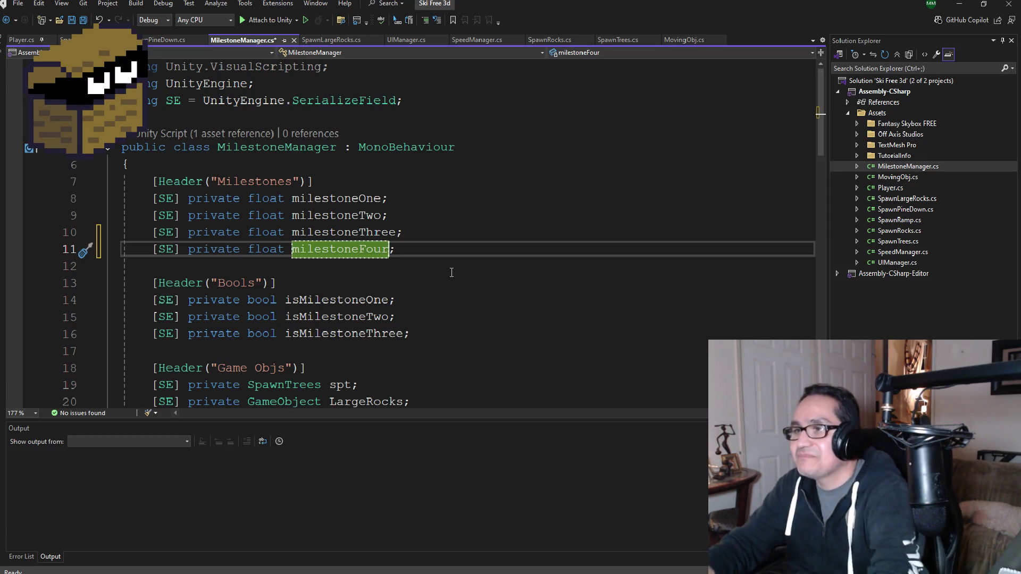
- Add an isMilestoneFour bool below isMilestoneThree and save the script
{"action": "scroll", "coordinate": [448, 274], "scroll_direction": "down", "scroll_amount": 1}
{"action": "left_click_drag", "start_coordinate": [425, 289], "coordinate": [153, 288]}
{"action": "key", "text": "ctrl+c"}
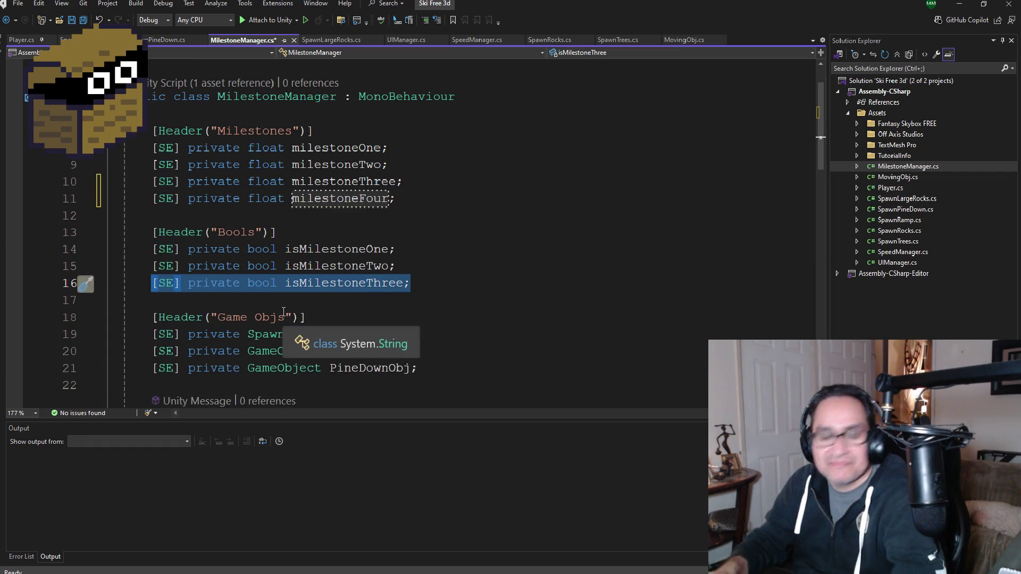
{"action": "left_click", "coordinate": [442, 288]}
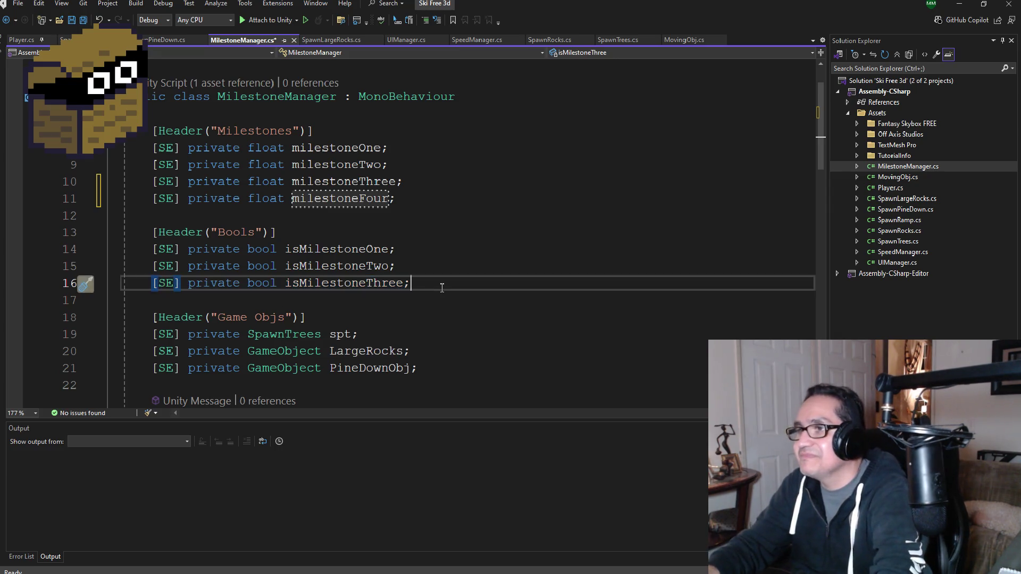
{"action": "key", "text": "Return"}
{"action": "key", "text": "ctrl+v"}
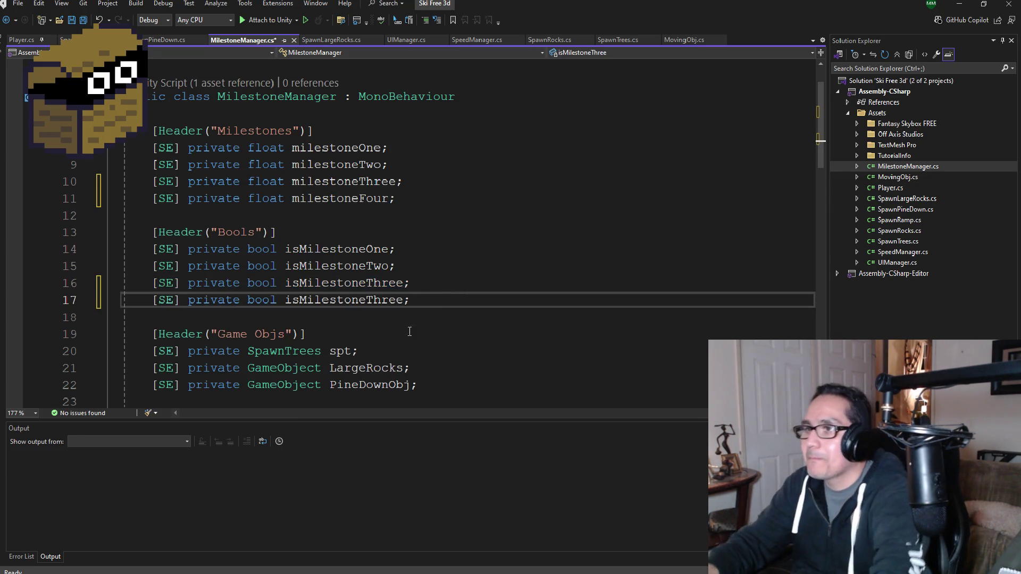
{"action": "key", "text": "BackSpace"}
{"action": "key", "text": "BackSpace"}
{"action": "key", "text": "BackSpace"}
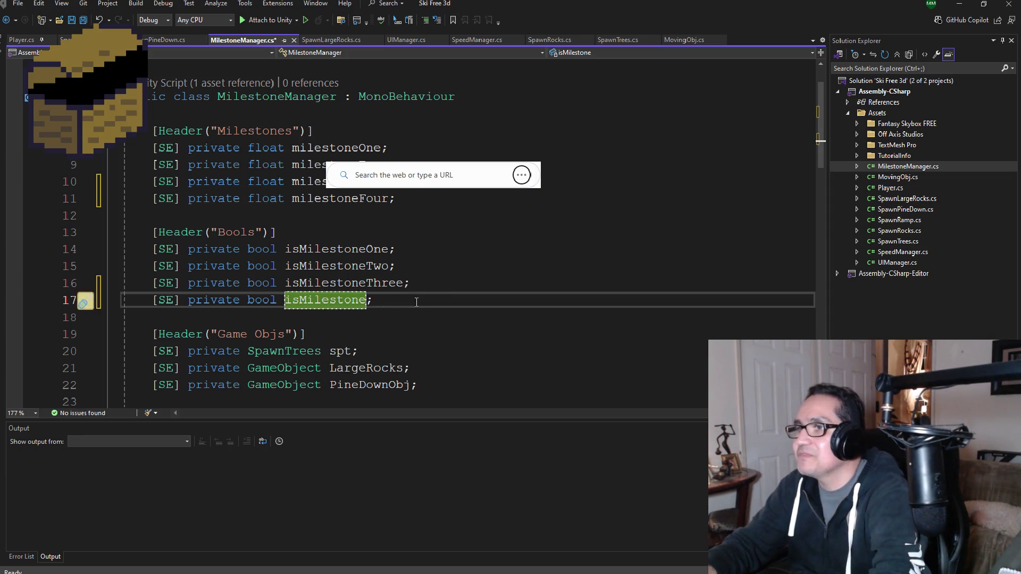
{"action": "left_click", "coordinate": [467, 266]}
{"action": "left_click", "coordinate": [368, 300]}
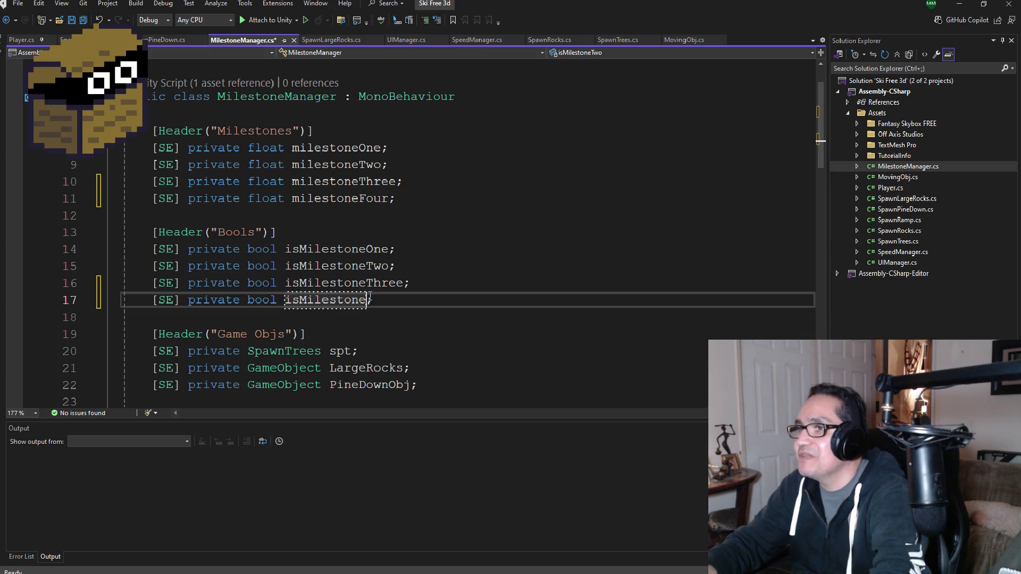
{"action": "type", "text": "Four"}
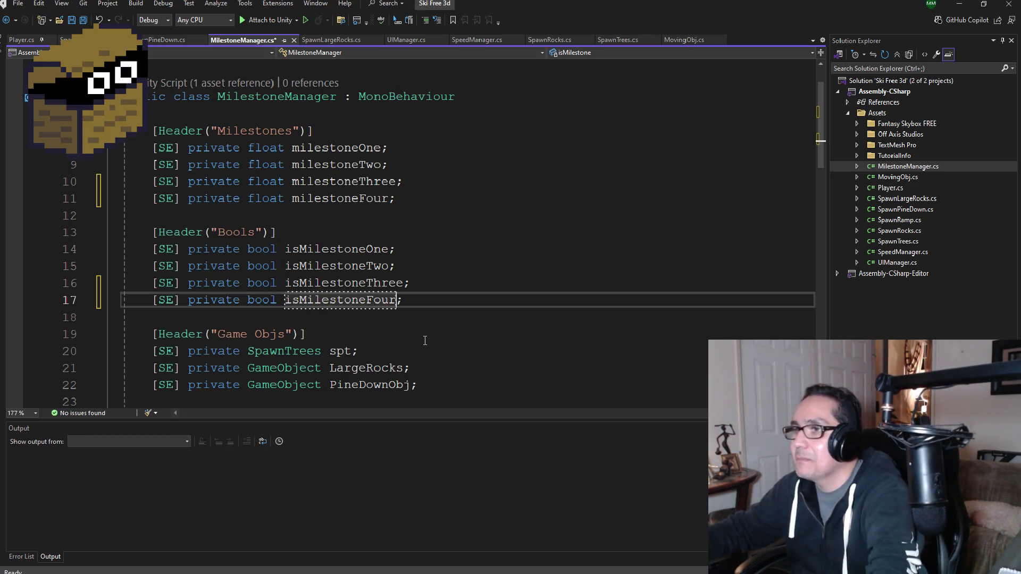
{"action": "key", "text": "ctrl+s"}
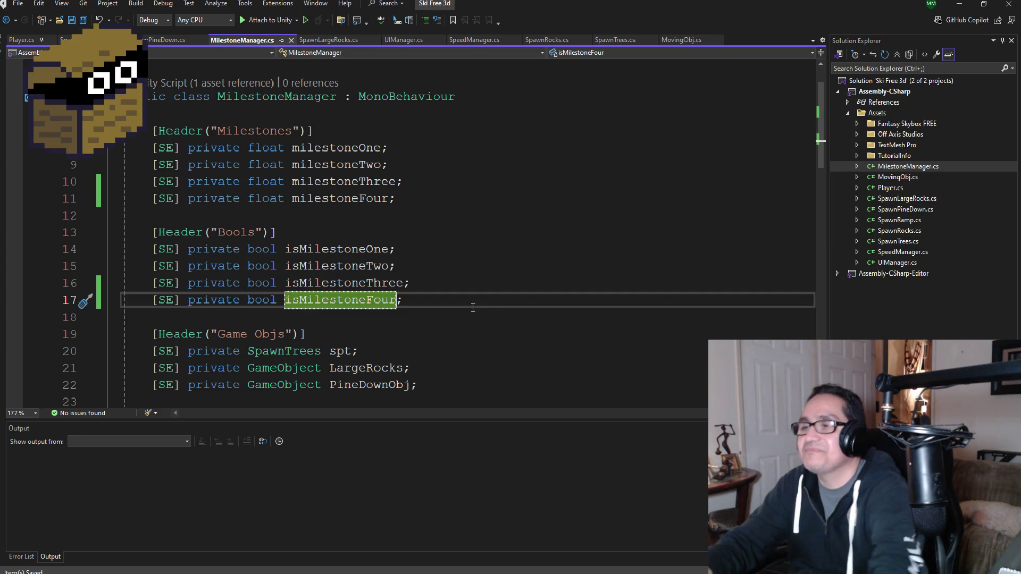
- Check the new fields and move to the end of the PineDownObj declaration
{"action": "left_click", "coordinate": [427, 302]}
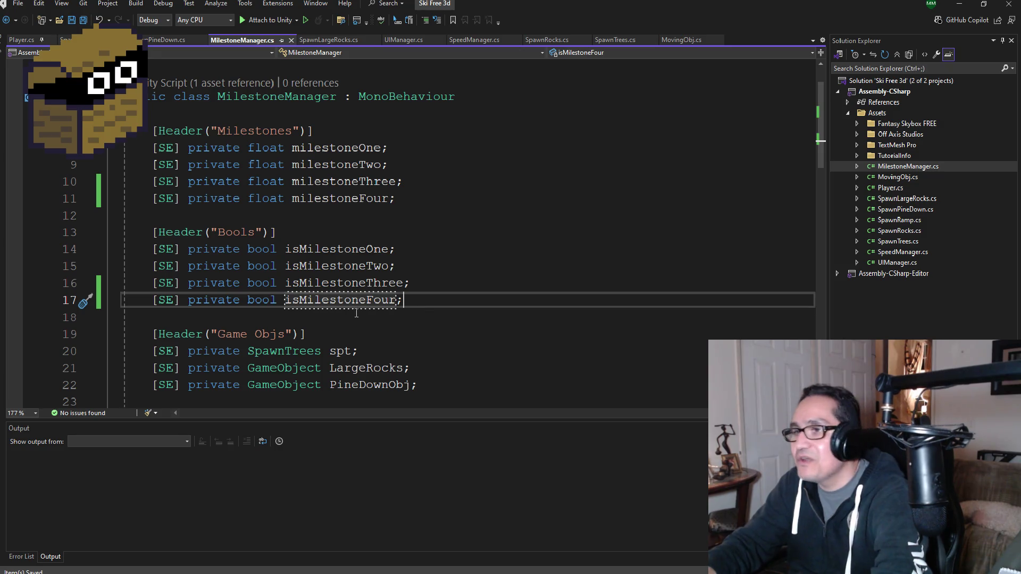
{"action": "scroll", "coordinate": [420, 301], "scroll_direction": "down", "scroll_amount": 2}
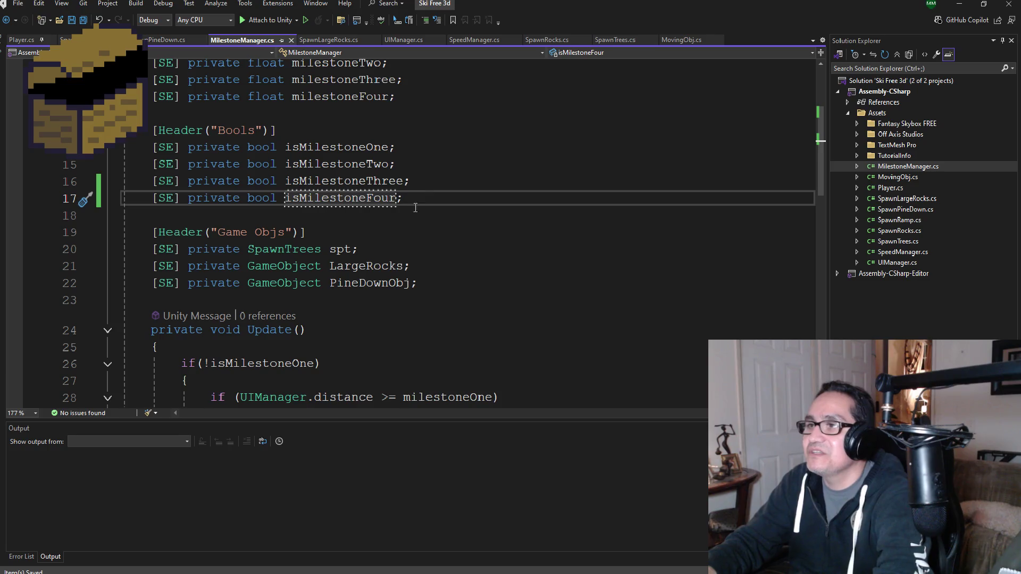
{"action": "scroll", "coordinate": [431, 256], "scroll_direction": "up", "scroll_amount": 2}
{"action": "scroll", "coordinate": [443, 312], "scroll_direction": "down", "scroll_amount": 2}
{"action": "left_click", "coordinate": [447, 288]}
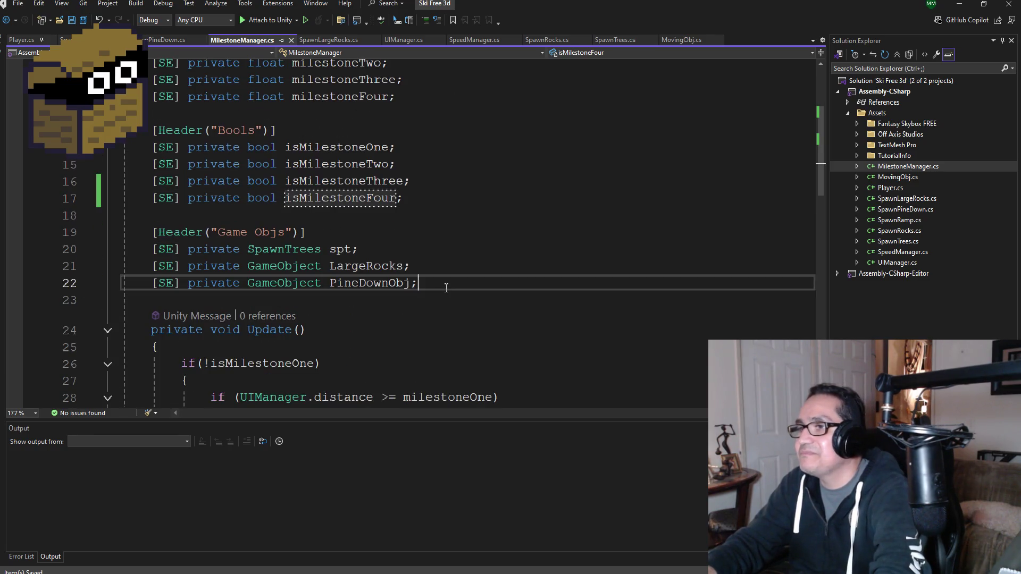
- Declare '[SE] private GameObject RampObj;' on a new line below PineDownObj
{"action": "key", "text": "Return"}
{"action": "type", "text": "Se"}
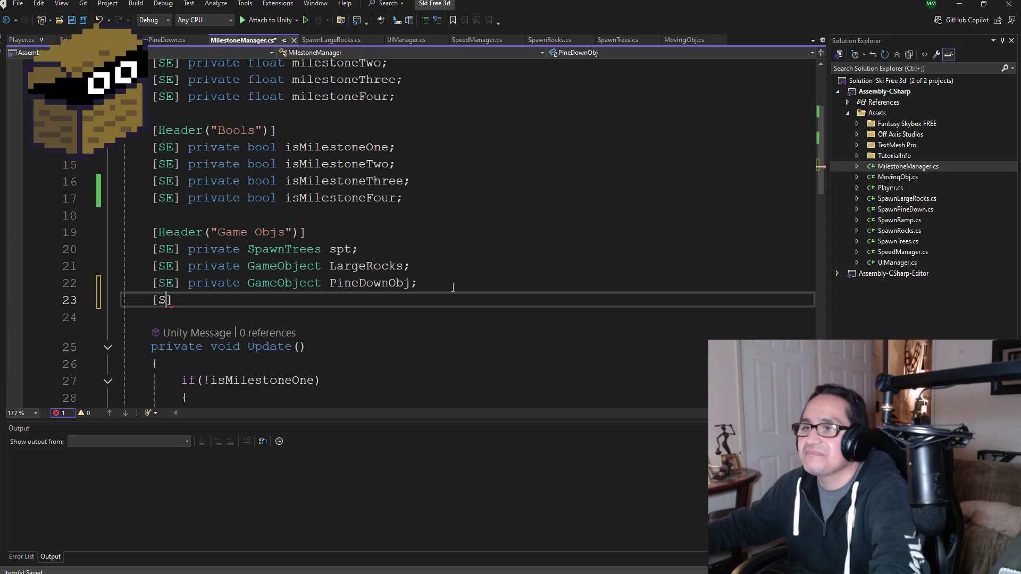
{"action": "key", "text": "BackSpace"}
{"action": "type", "text": "E"}
{"action": "key", "text": "Right"}
{"action": "type", "text": "pori"}
{"action": "key", "text": "BackSpace"}
{"action": "key", "text": "BackSpace"}
{"action": "key", "text": "BackSpace"}
{"action": "type", "text": "r"}
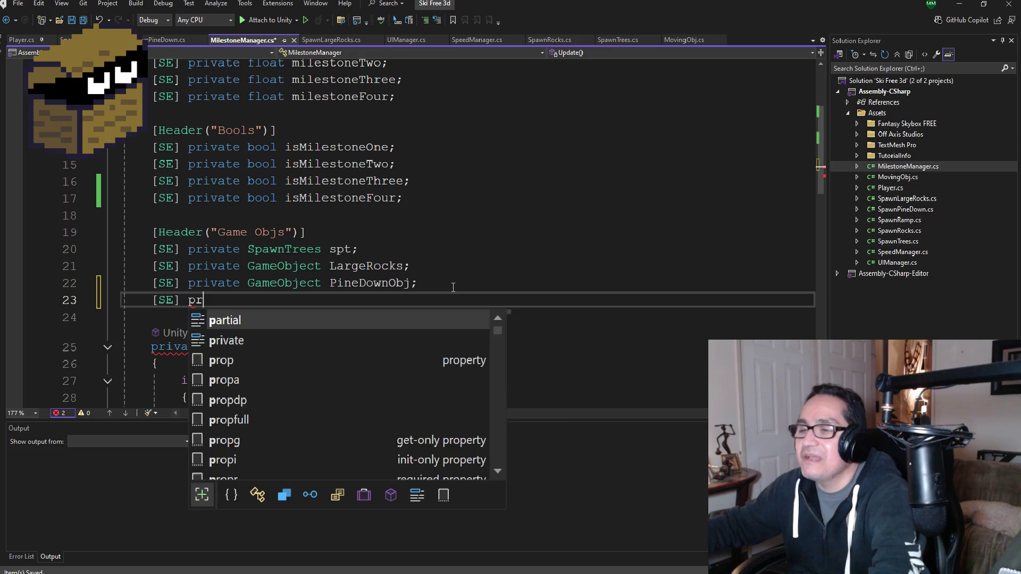
{"action": "type", "text": "ivate g"}
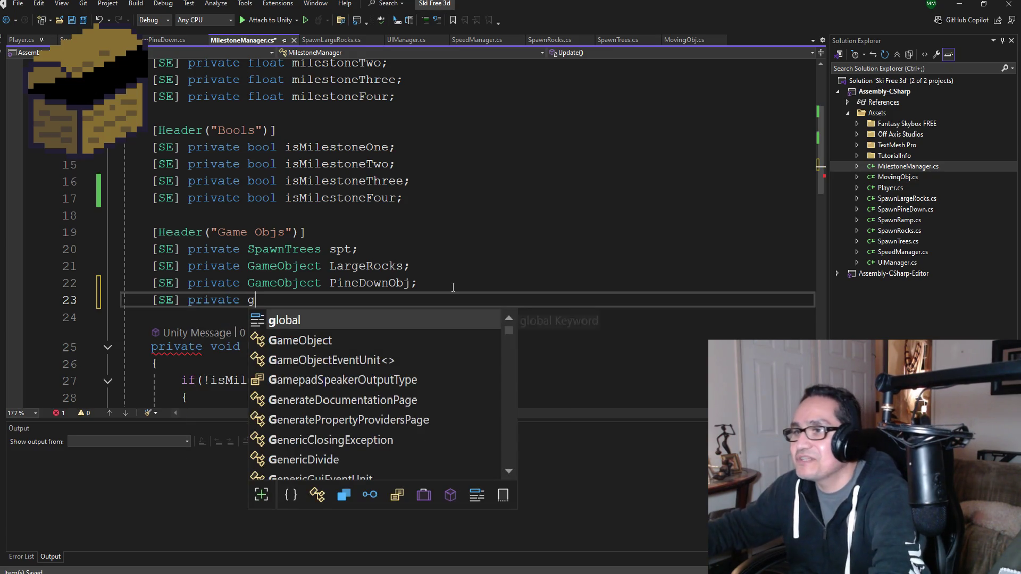
{"action": "type", "text": "am"}
{"action": "key", "text": "Tab"}
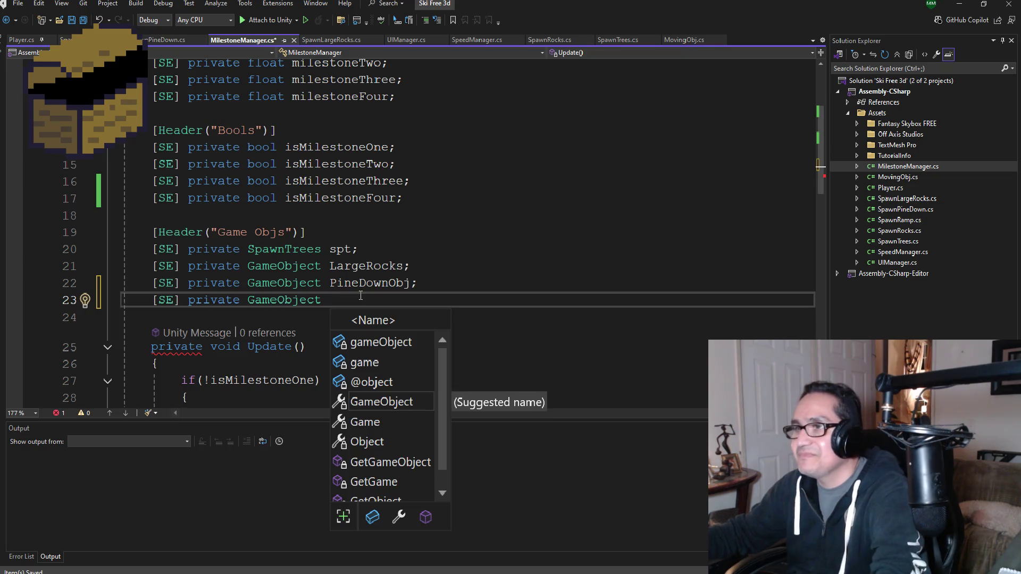
{"action": "type", "text": "RampO"}
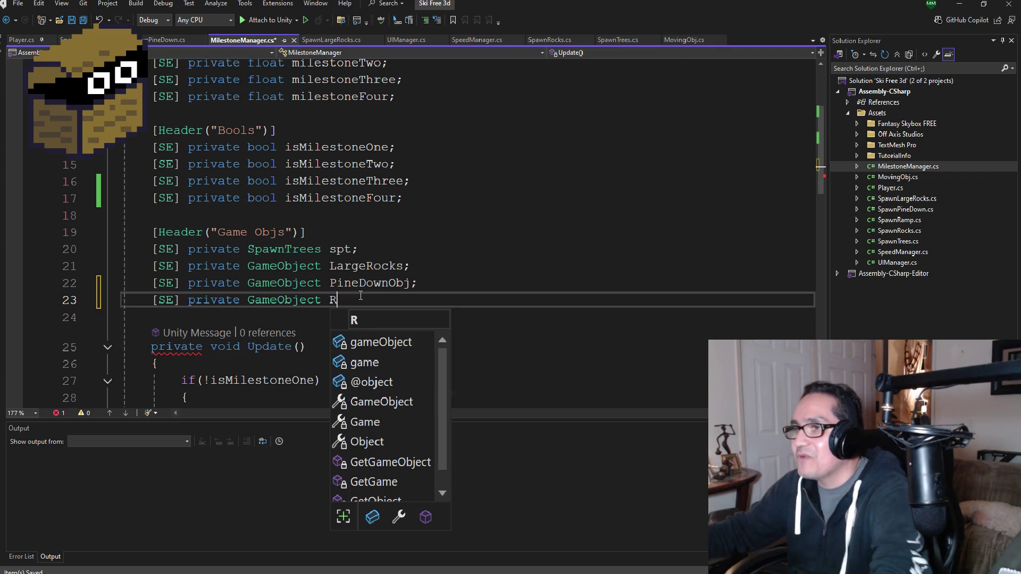
{"action": "type", "text": "bj;"}
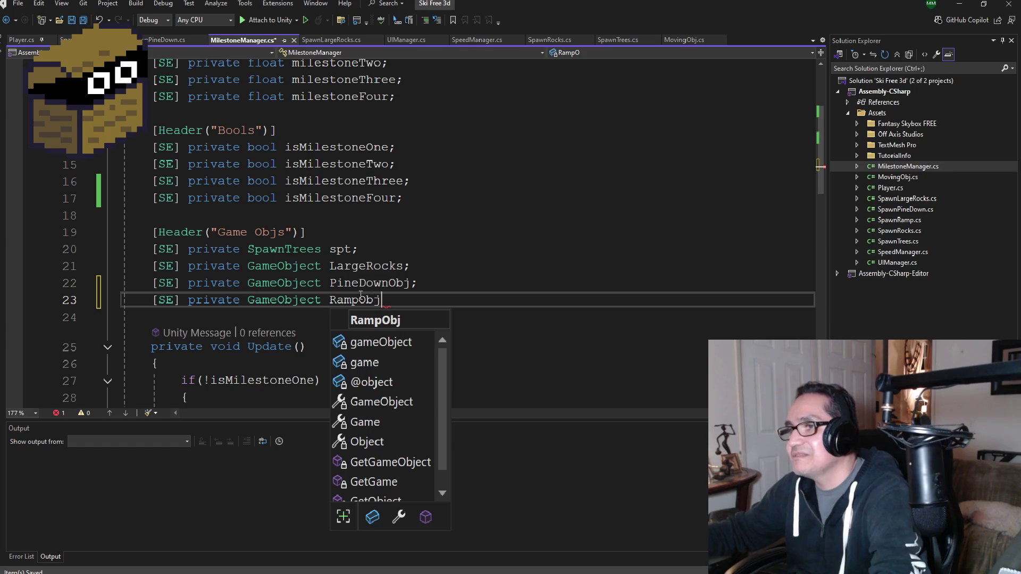
{"action": "scroll", "coordinate": [414, 311], "scroll_direction": "down", "scroll_amount": 8}
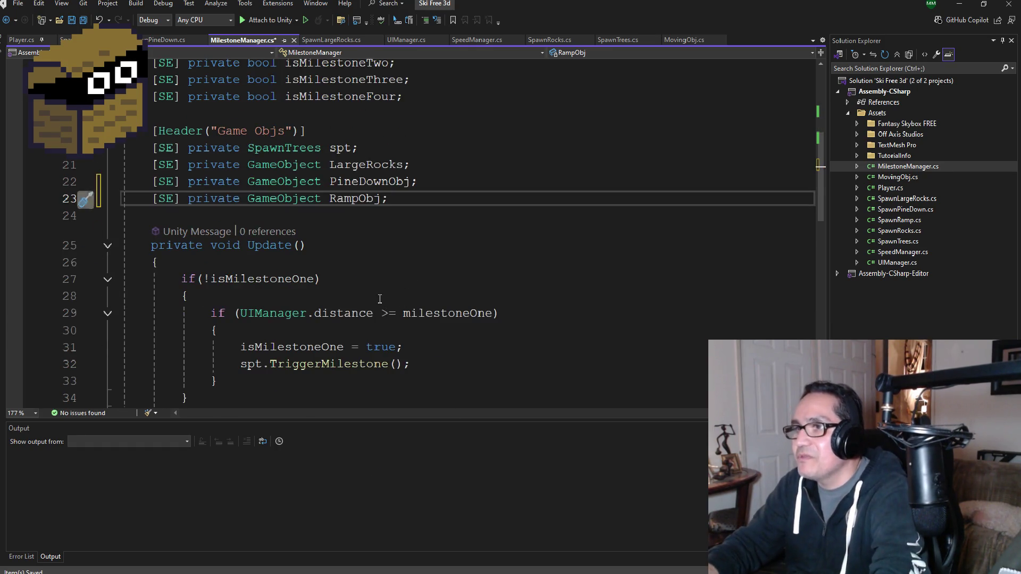
{"action": "scroll", "coordinate": [350, 357], "scroll_direction": "down", "scroll_amount": 2}
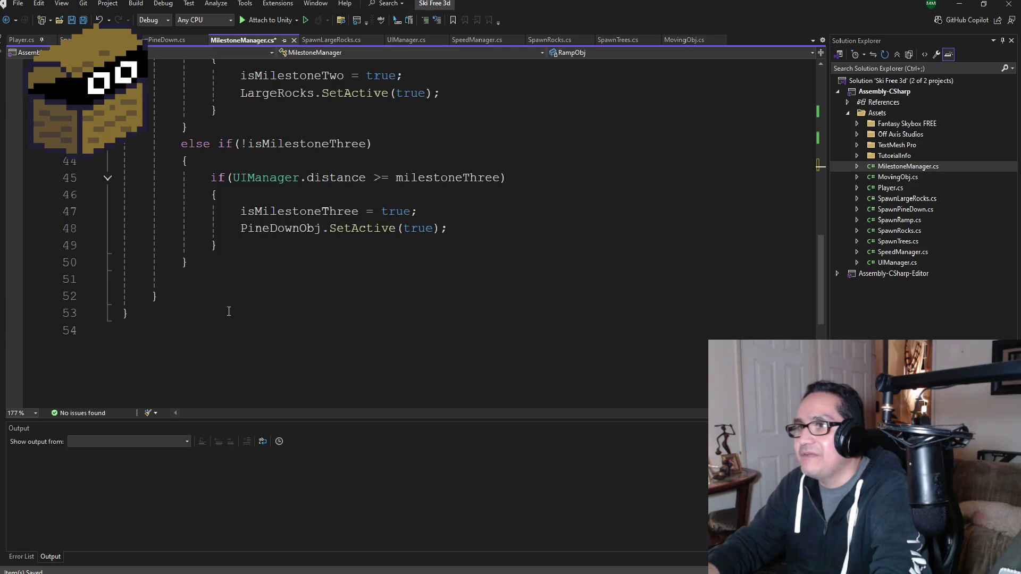
- Duplicate the isMilestoneThree else-if block directly below the original
{"action": "left_click_drag", "start_coordinate": [251, 262], "coordinate": [122, 147]}
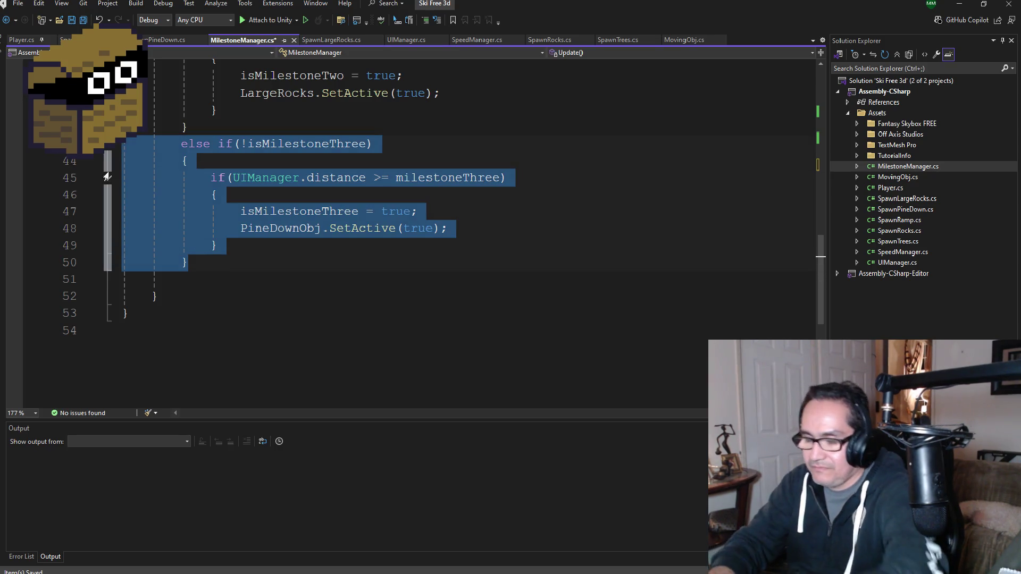
{"action": "left_click", "coordinate": [213, 264]}
{"action": "key", "text": "Return"}
{"action": "type", "text": "else if (!isMilestoneThree)         {             if (UIManager.distance >= milestoneThree)             {                 isMilestoneThree = true;                 PineDownObj.SetActive(true);             }         }"}
- Change the copy's condition to check isMilestoneFour and milestoneFour
{"action": "left_click", "coordinate": [374, 280]}
{"action": "key", "text": "BackSpace"}
{"action": "key", "text": "BackSpace"}
{"action": "key", "text": "BackSpace"}
{"action": "key", "text": "BackSpace"}
{"action": "type", "text": "Frou"}
{"action": "key", "text": "BackSpace"}
{"action": "key", "text": "BackSpace"}
{"action": "key", "text": "BackSpace"}
{"action": "type", "text": "our"}
{"action": "scroll", "coordinate": [431, 294], "scroll_direction": "down", "scroll_amount": 1}
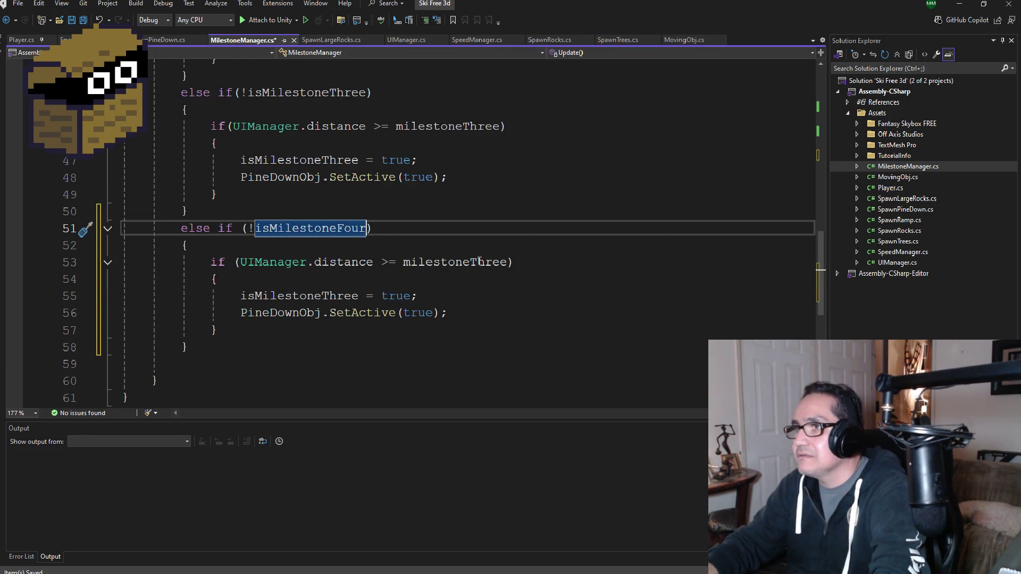
{"action": "left_click", "coordinate": [509, 263]}
{"action": "key", "text": "BackSpace"}
{"action": "key", "text": "BackSpace"}
{"action": "key", "text": "BackSpace"}
{"action": "key", "text": "BackSpace"}
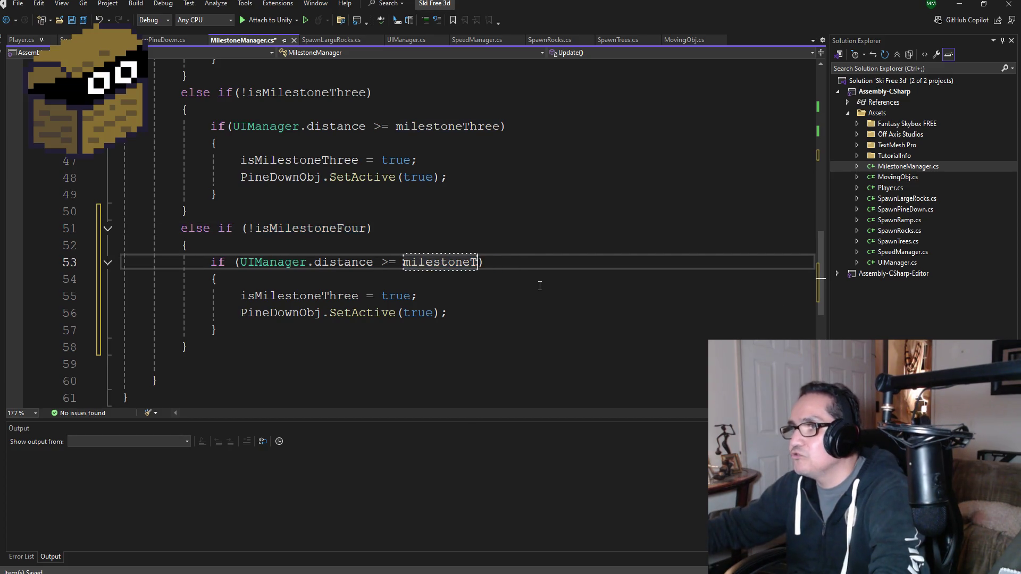
{"action": "type", "text": "Four"}
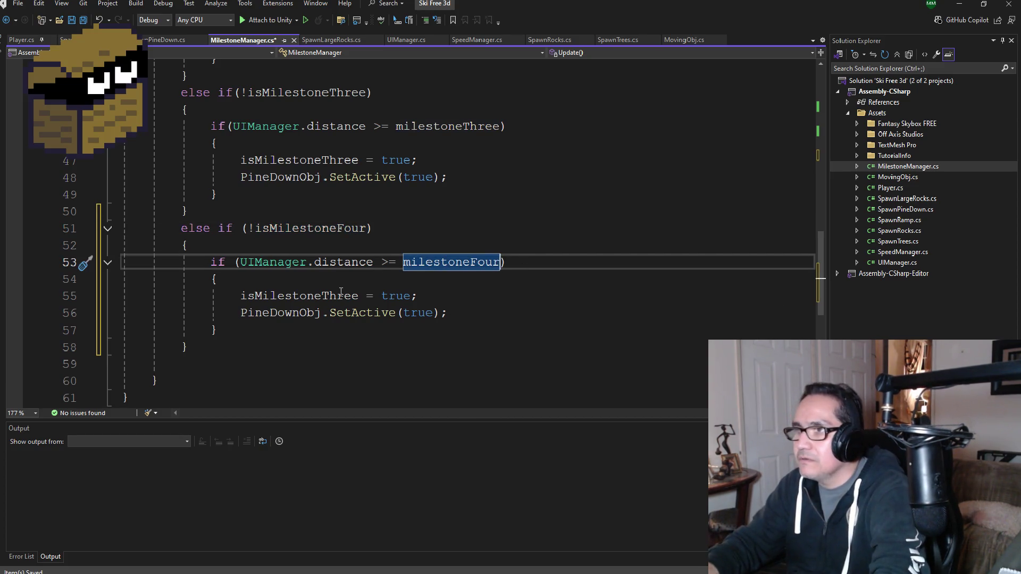
- Set isMilestoneFour in the body, activate RampObj instead of PineDownObj, and save
{"action": "left_click", "coordinate": [360, 295]}
{"action": "key", "text": "BackSpace"}
{"action": "key", "text": "BackSpace"}
{"action": "key", "text": "BackSpace"}
{"action": "key", "text": "BackSpace"}
{"action": "type", "text": "Freou"}
{"action": "key", "text": "BackSpace"}
{"action": "key", "text": "BackSpace"}
{"action": "key", "text": "BackSpace"}
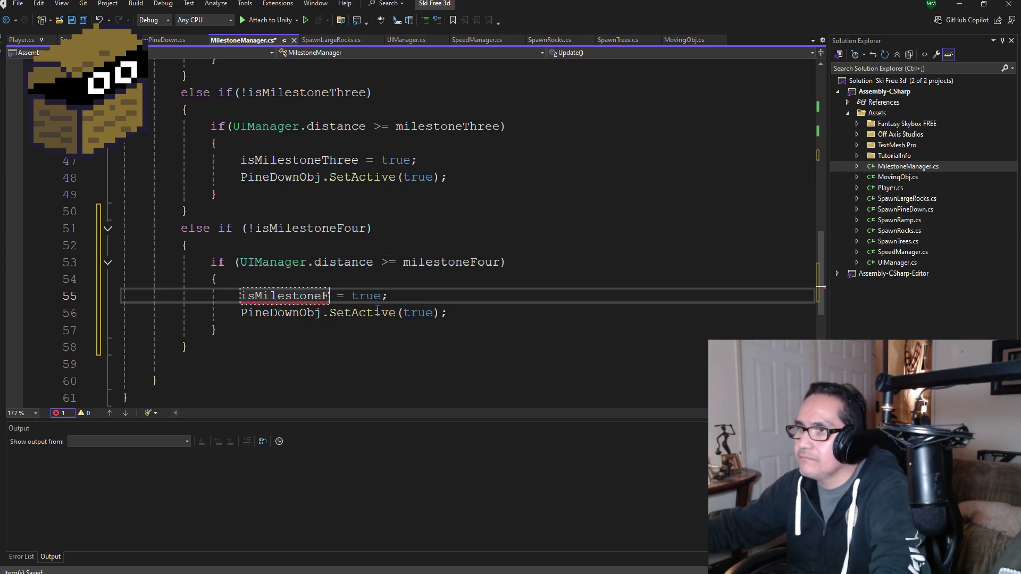
{"action": "type", "text": "our"}
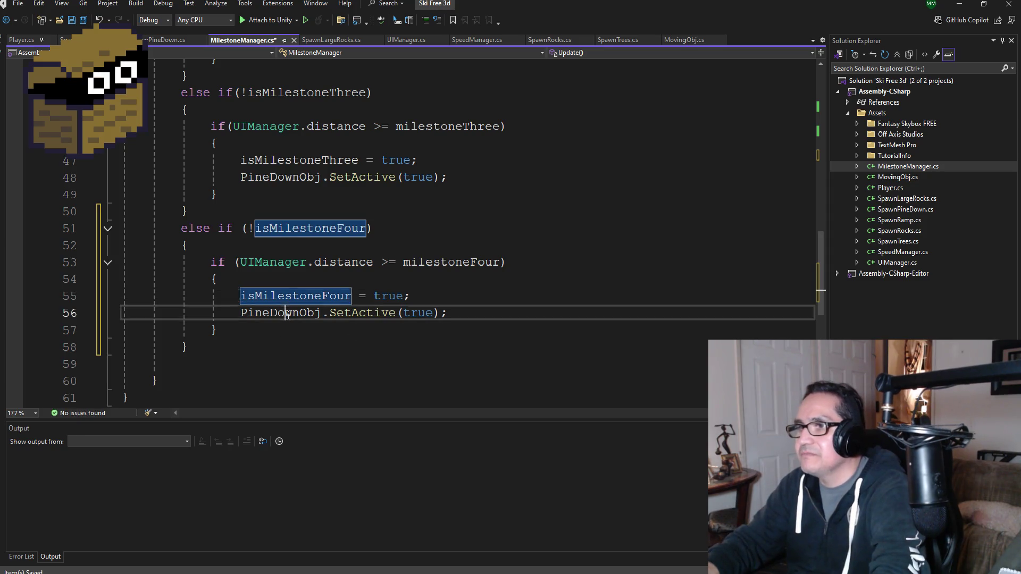
{"action": "left_click", "coordinate": [281, 313]}
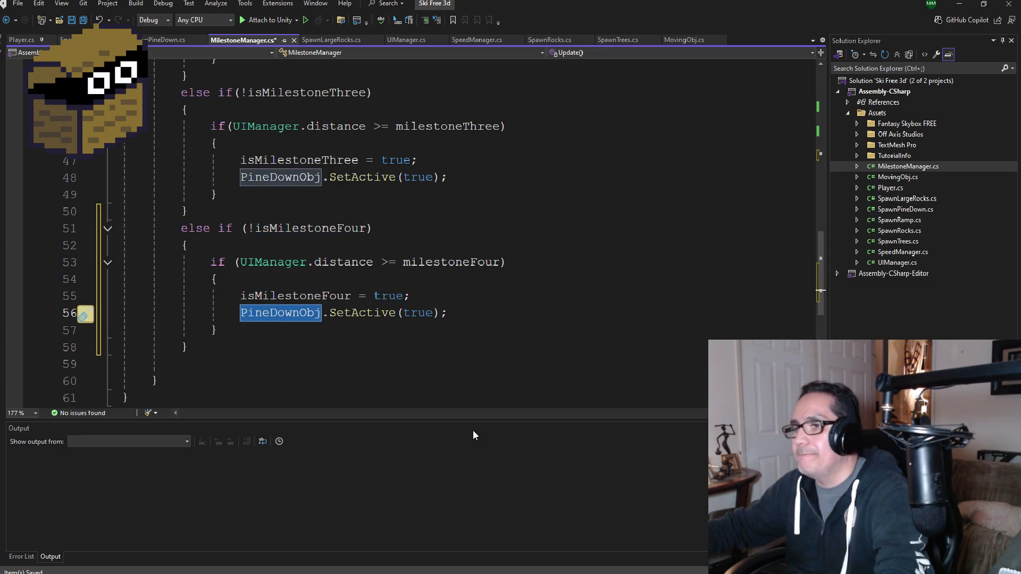
{"action": "type", "text": "Ramp"}
{"action": "key", "text": "Tab"}
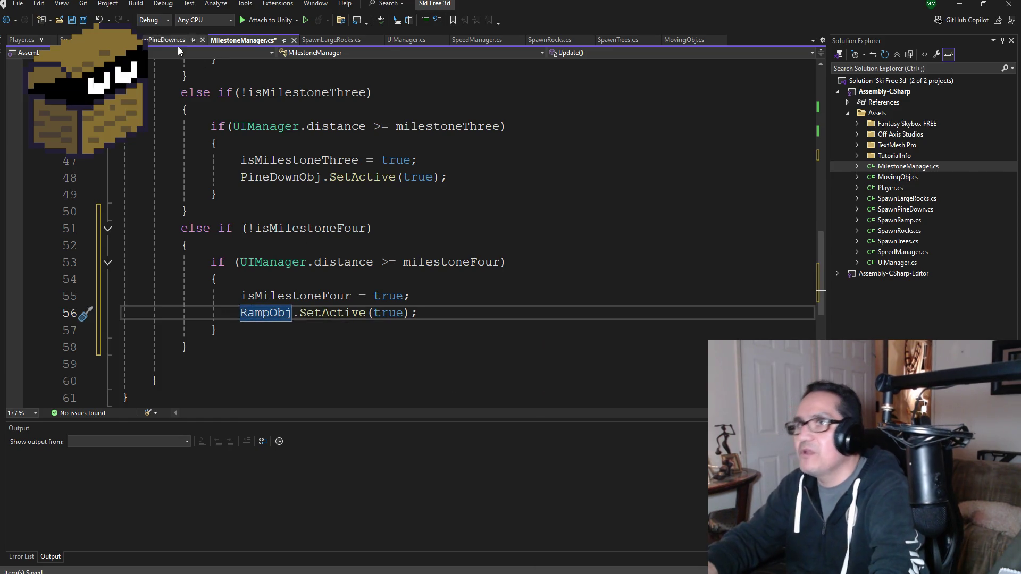
{"action": "key", "text": "ctrl+s"}
{"action": "key", "text": "F12"}
- Check the RampObj declaration, then return to the Unity editor
{"action": "scroll", "coordinate": [301, 190], "scroll_direction": "up", "scroll_amount": 6}
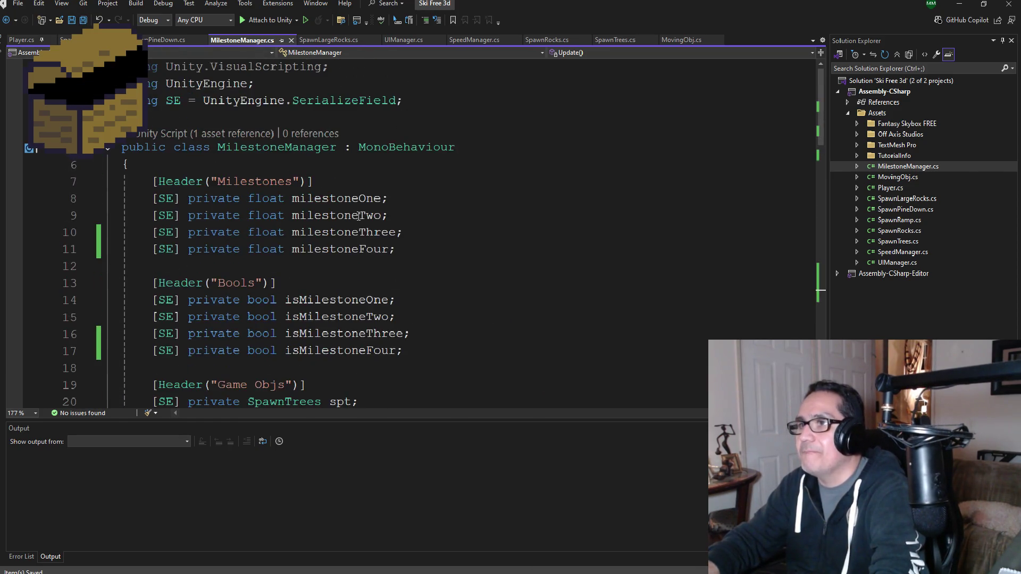
{"action": "scroll", "coordinate": [373, 223], "scroll_direction": "down", "scroll_amount": 4}
{"action": "left_click", "coordinate": [412, 245]}
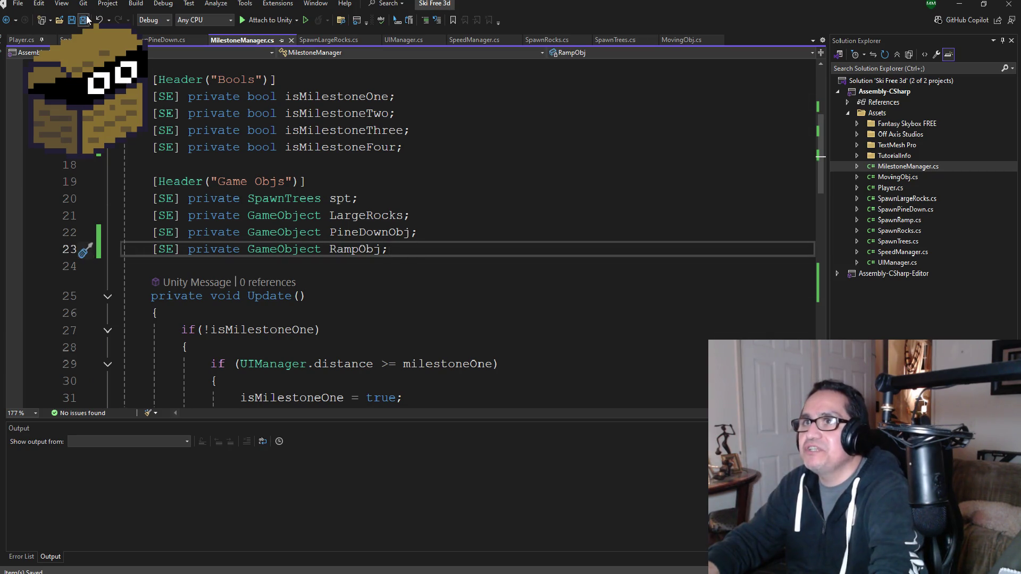
{"action": "key", "text": "alt+Tab"}
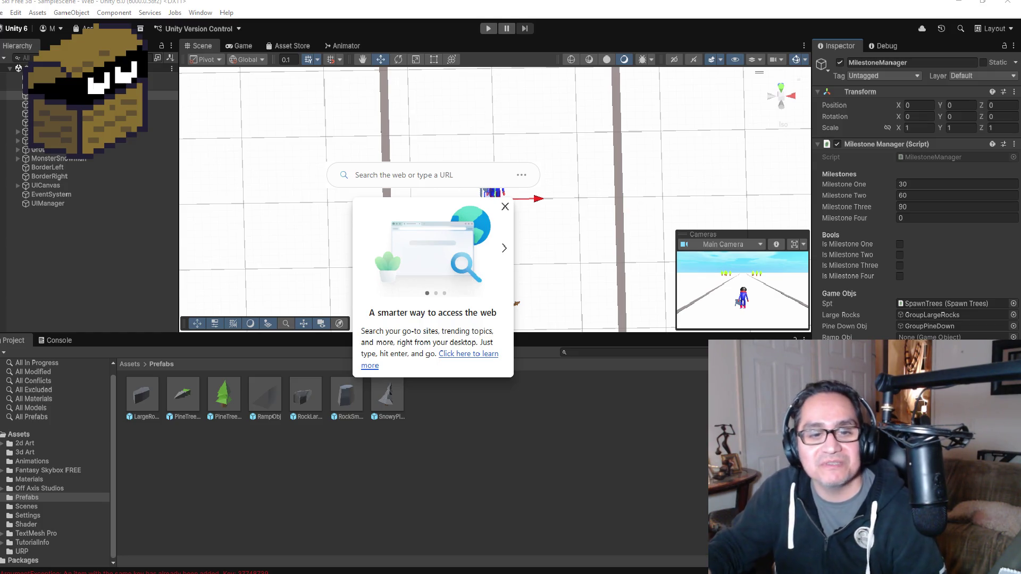
- Dismiss the Edge web search popup covering the Unity scene
{"action": "key", "text": "Escape"}
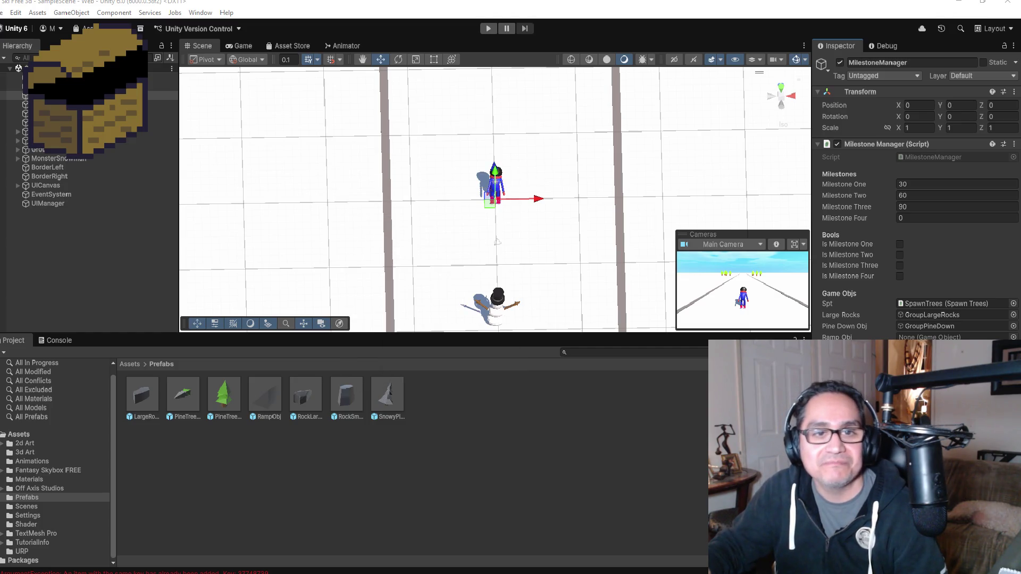
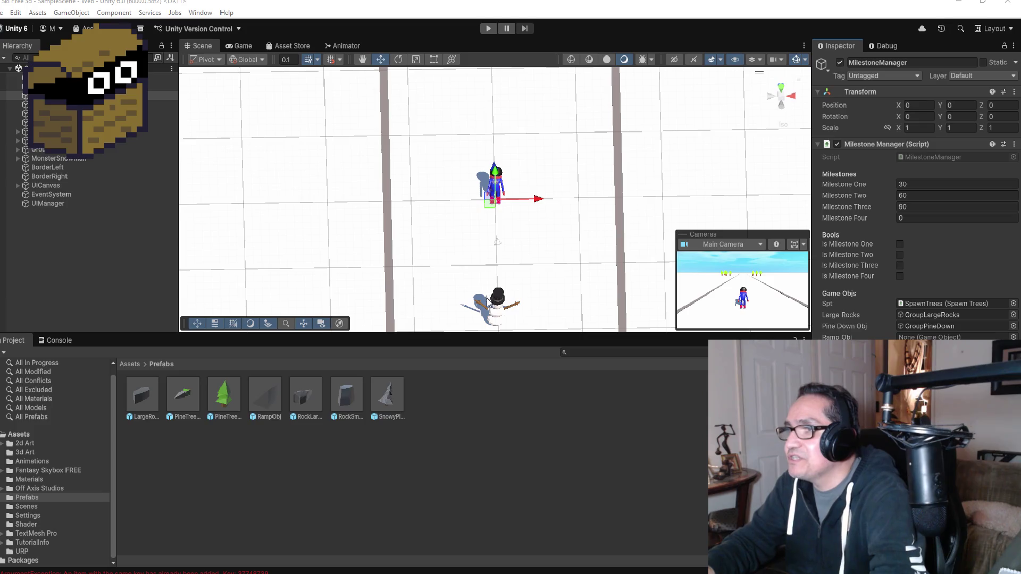
- Select the snowman's Body, frame it with F, and look down at it in the Scene view
{"action": "left_click", "coordinate": [504, 307]}
{"action": "scroll", "coordinate": [560, 257], "scroll_direction": "up", "scroll_amount": 5}
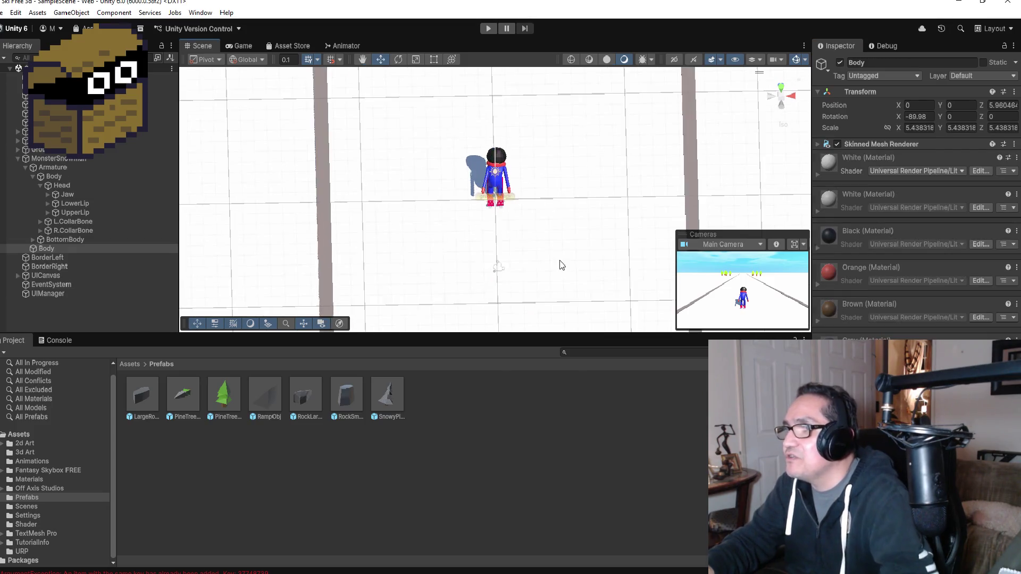
{"action": "key", "text": "f"}
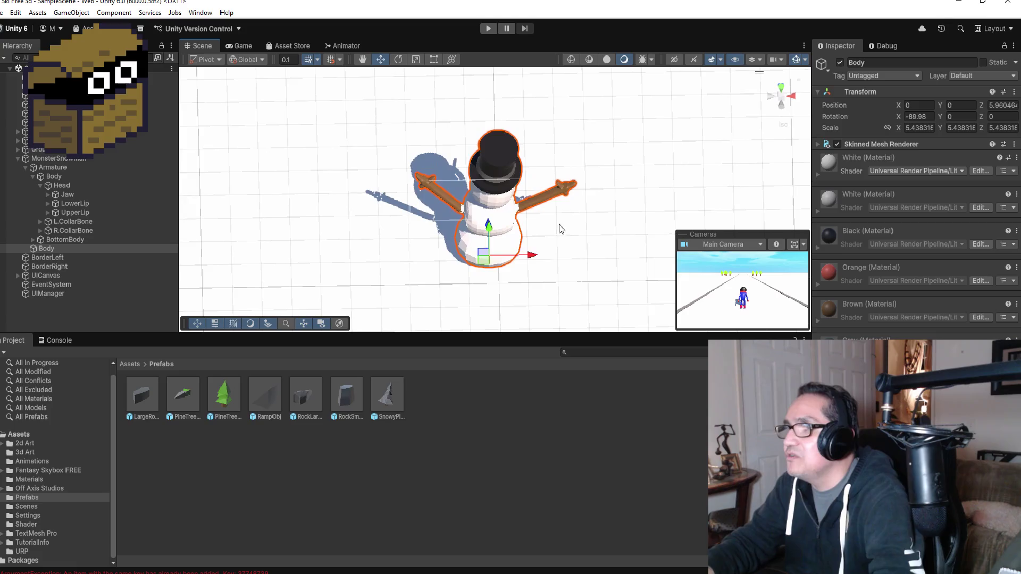
{"action": "mouse_move", "coordinate": [620, 178]}
{"action": "left_mouse_down"}
{"action": "mouse_move", "coordinate": [255, 94]}
{"action": "mouse_move", "coordinate": [414, 58]}
{"action": "mouse_move", "coordinate": [556, 84]}
{"action": "mouse_move", "coordinate": [629, 82]}
{"action": "mouse_move", "coordinate": [558, 173]}
{"action": "left_mouse_up"}
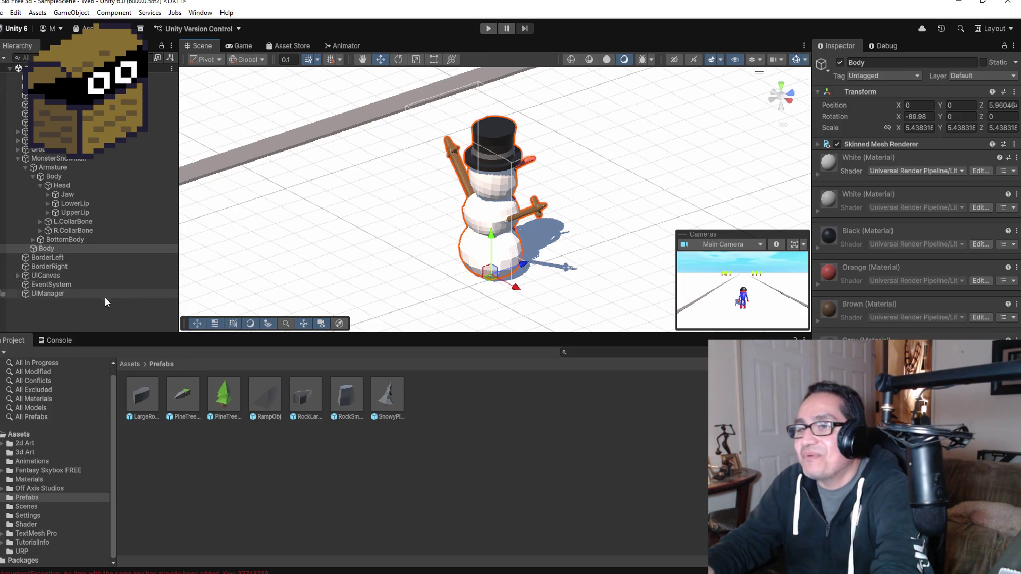
- Select the MonsterSnowman root object in the Hierarchy
{"action": "left_click", "coordinate": [51, 158]}
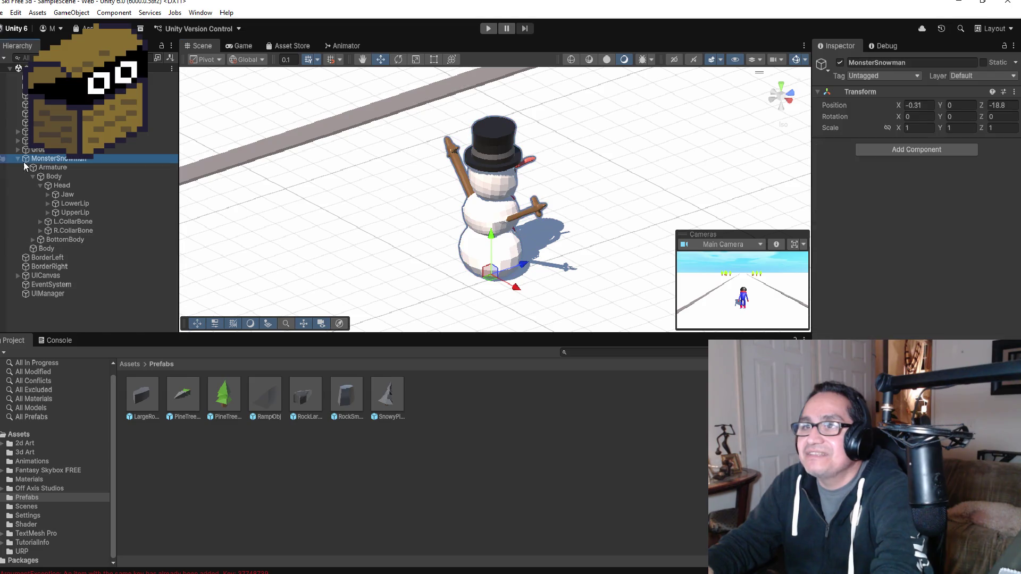
- Collapse MonsterSnowman's children, orbit out until the skier shows, and bring up Add Component
{"action": "left_click", "coordinate": [18, 158]}
{"action": "scroll", "coordinate": [571, 202], "scroll_direction": "down", "scroll_amount": 3}
{"action": "scroll", "coordinate": [571, 191], "scroll_direction": "up", "scroll_amount": 3}
{"action": "mouse_move", "coordinate": [532, 226]}
{"action": "left_mouse_down"}
{"action": "mouse_move", "coordinate": [535, 191]}
{"action": "mouse_move", "coordinate": [637, 151]}
{"action": "mouse_move", "coordinate": [660, 209]}
{"action": "left_mouse_up"}
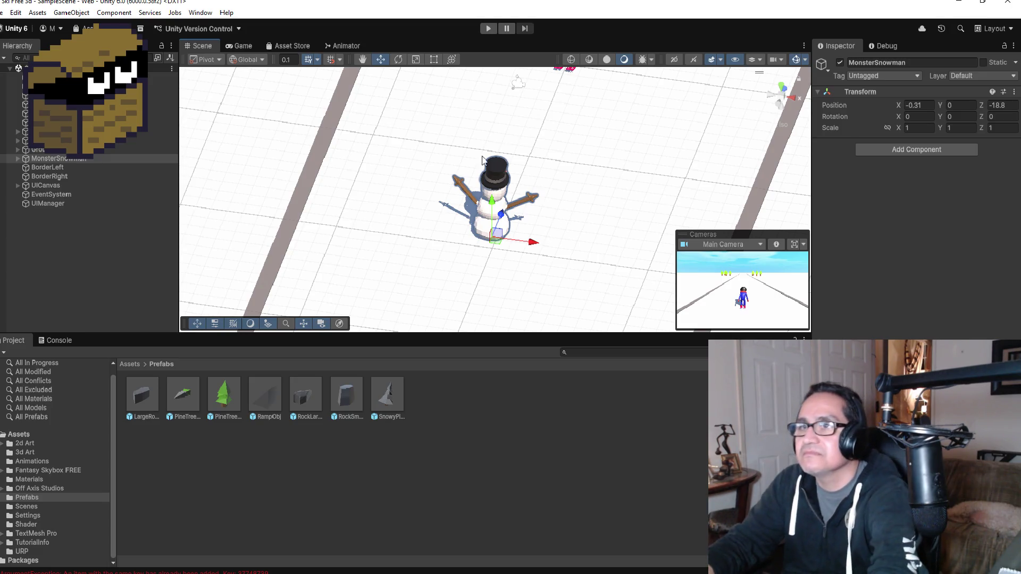
{"action": "left_click_drag", "start_coordinate": [461, 246], "coordinate": [565, 202]}
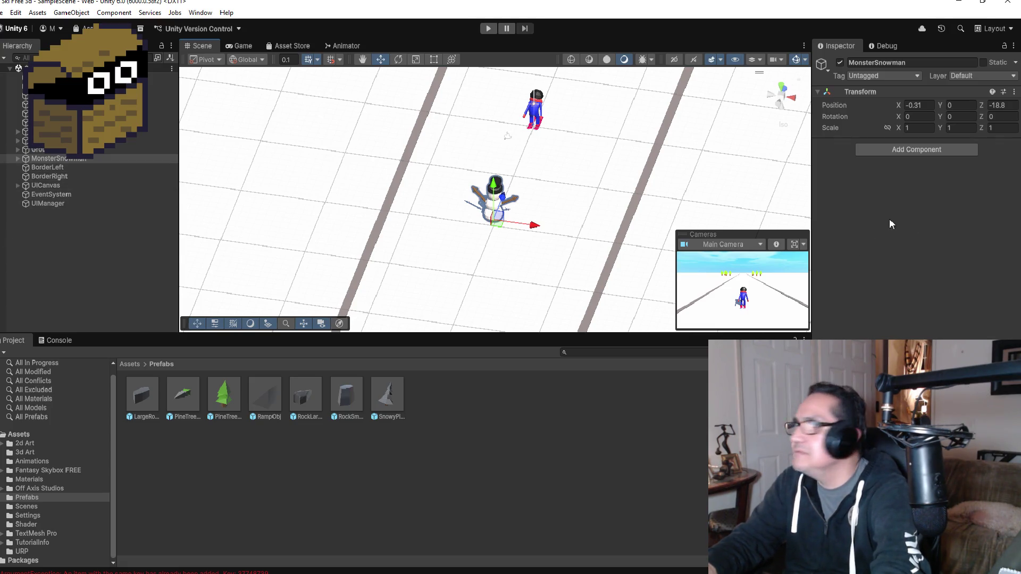
{"action": "left_click", "coordinate": [926, 151]}
- Add a Rigidbody to MonsterSnowman with rotation and Y position frozen under Constraints
{"action": "type", "text": "rig"}
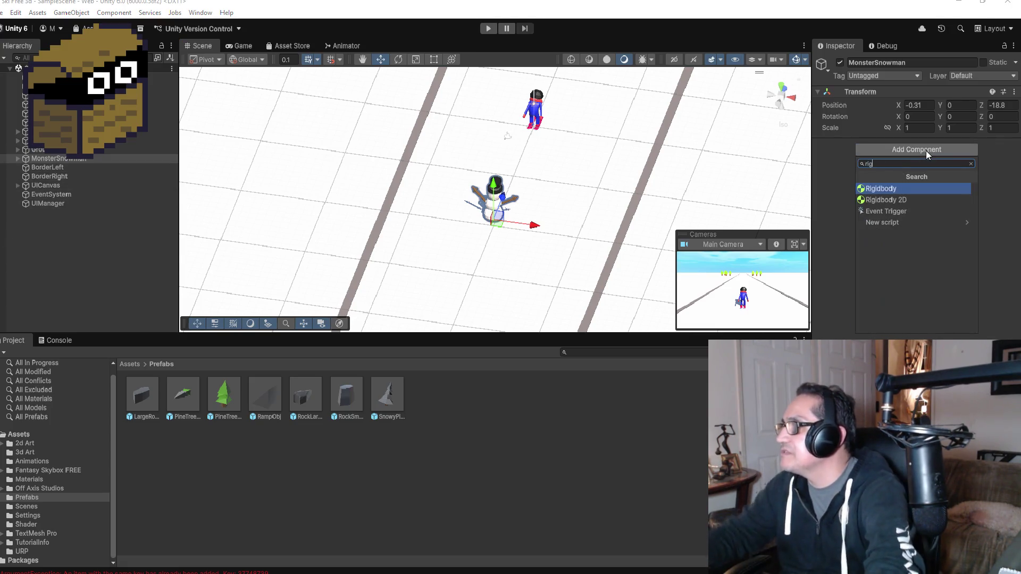
{"action": "left_click", "coordinate": [912, 190]}
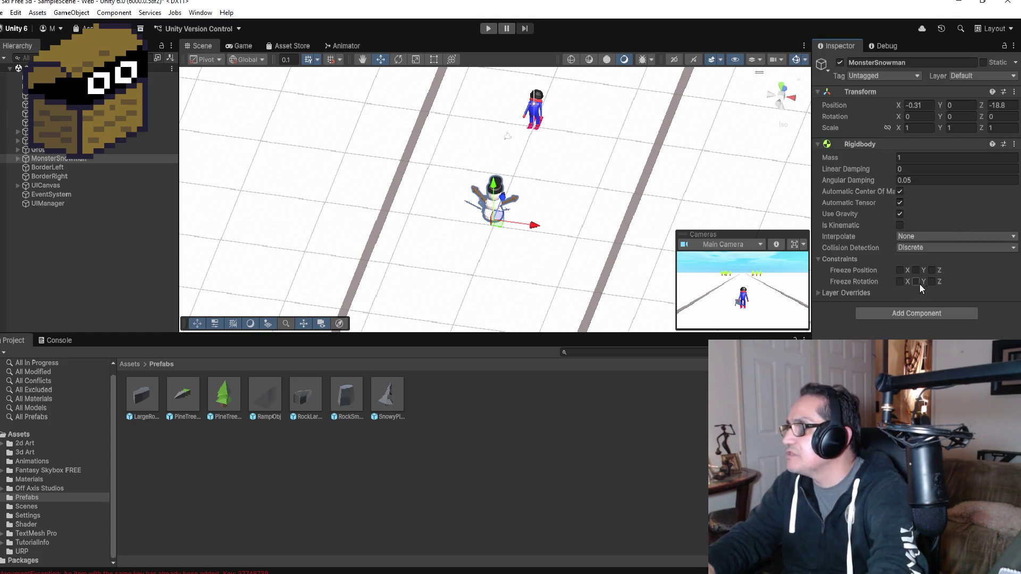
{"action": "left_click", "coordinate": [916, 282]}
{"action": "left_click", "coordinate": [932, 281]}
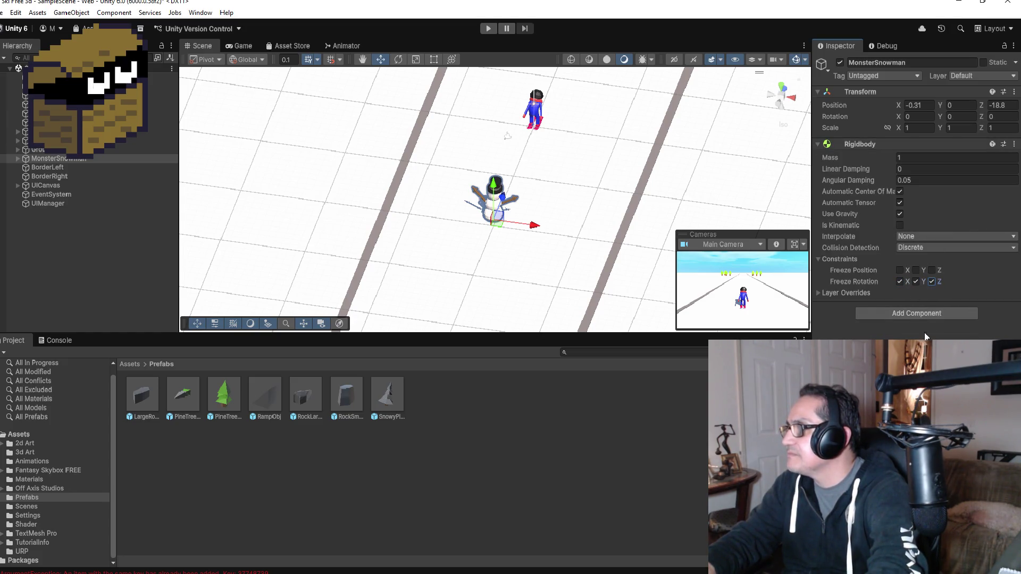
{"action": "left_click", "coordinate": [916, 271]}
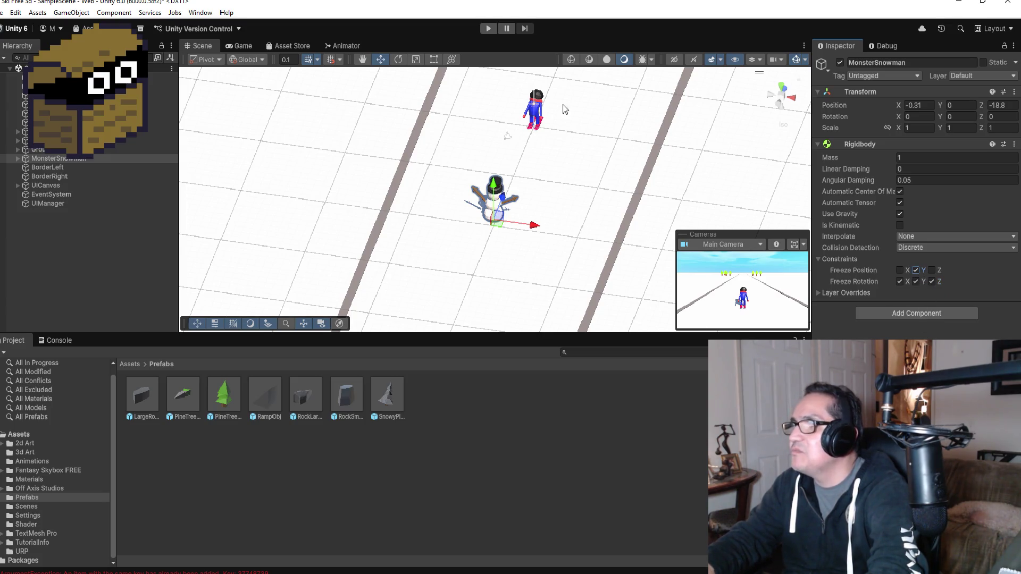
{"action": "left_click_drag", "start_coordinate": [563, 104], "coordinate": [556, 162]}
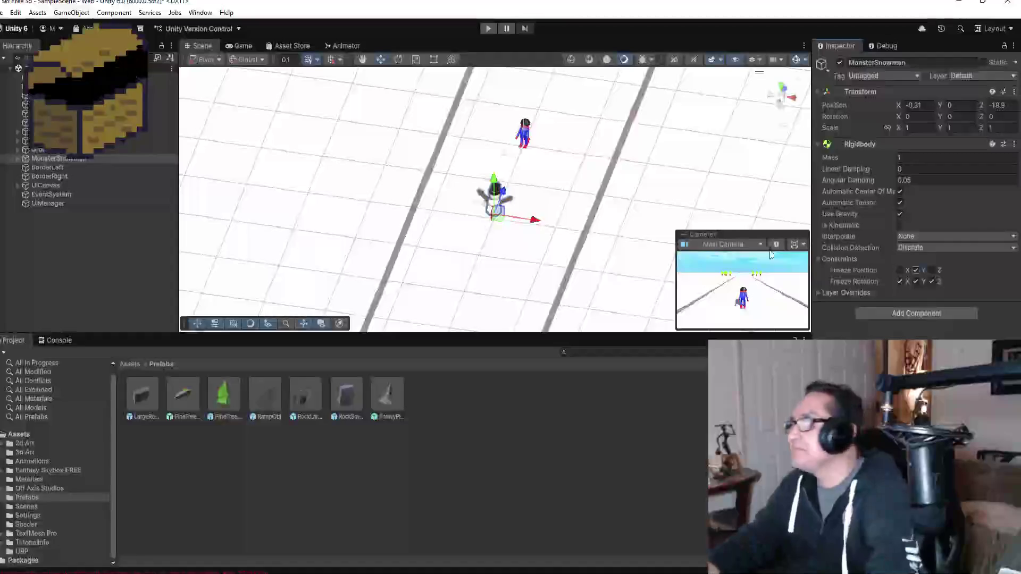
- Add a Box Collider to MonsterSnowman by searching 'box' in Add Component
{"action": "scroll", "coordinate": [585, 180], "scroll_direction": "up", "scroll_amount": 5}
{"action": "mouse_move", "coordinate": [645, 141]}
{"action": "left_mouse_down"}
{"action": "mouse_move", "coordinate": [627, 160]}
{"action": "mouse_move", "coordinate": [670, 202]}
{"action": "left_mouse_up"}
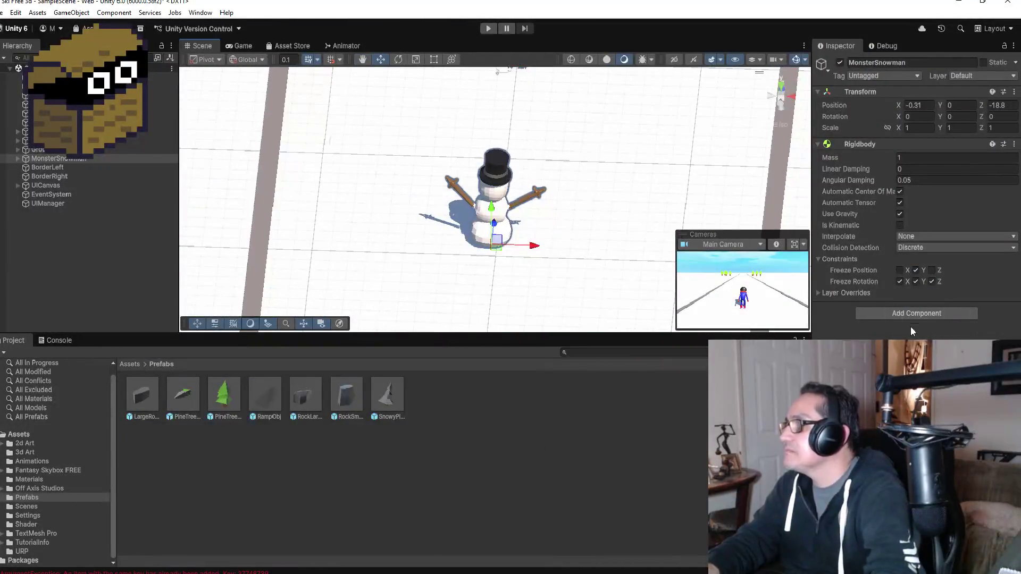
{"action": "left_click", "coordinate": [875, 313]}
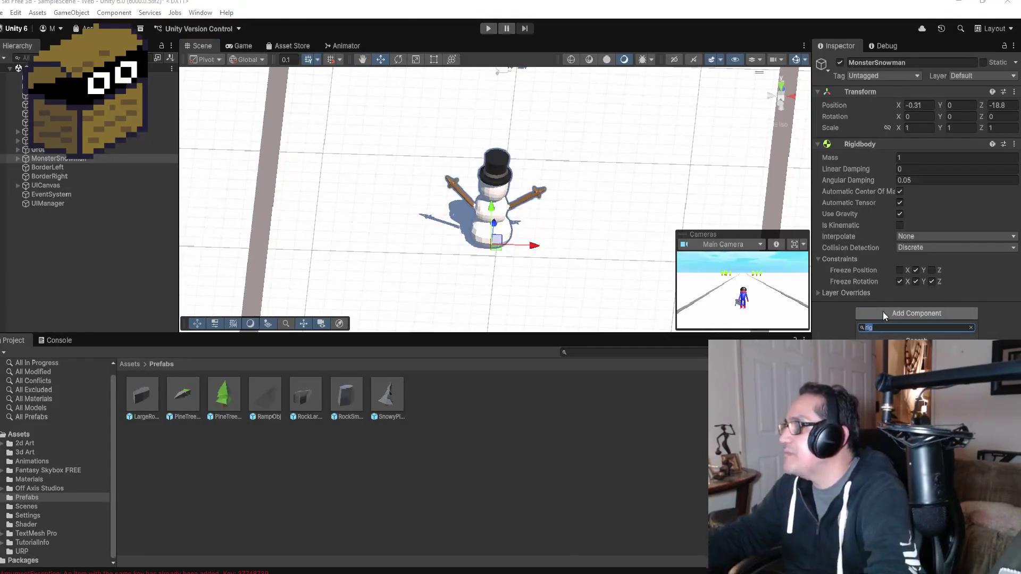
{"action": "key", "text": "BackSpace"}
{"action": "key", "text": "BackSpace"}
{"action": "type", "text": "box"}
{"action": "key", "text": "Return"}
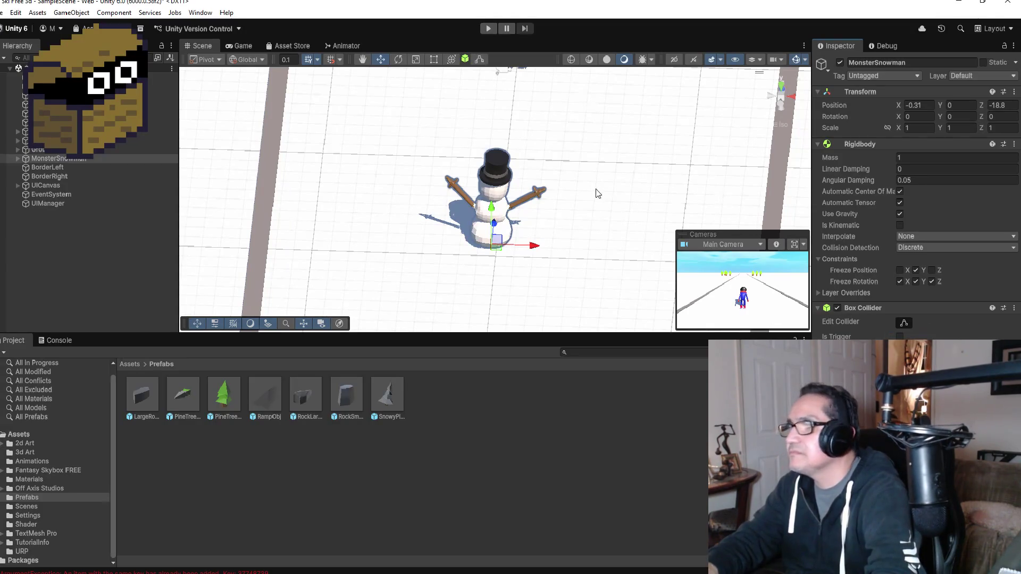
{"action": "scroll", "coordinate": [598, 191], "scroll_direction": "up", "scroll_amount": 4}
{"action": "mouse_move", "coordinate": [654, 201]}
{"action": "left_mouse_down"}
{"action": "mouse_move", "coordinate": [654, 182]}
{"action": "mouse_move", "coordinate": [428, 117]}
{"action": "mouse_move", "coordinate": [441, 101]}
{"action": "left_mouse_up"}
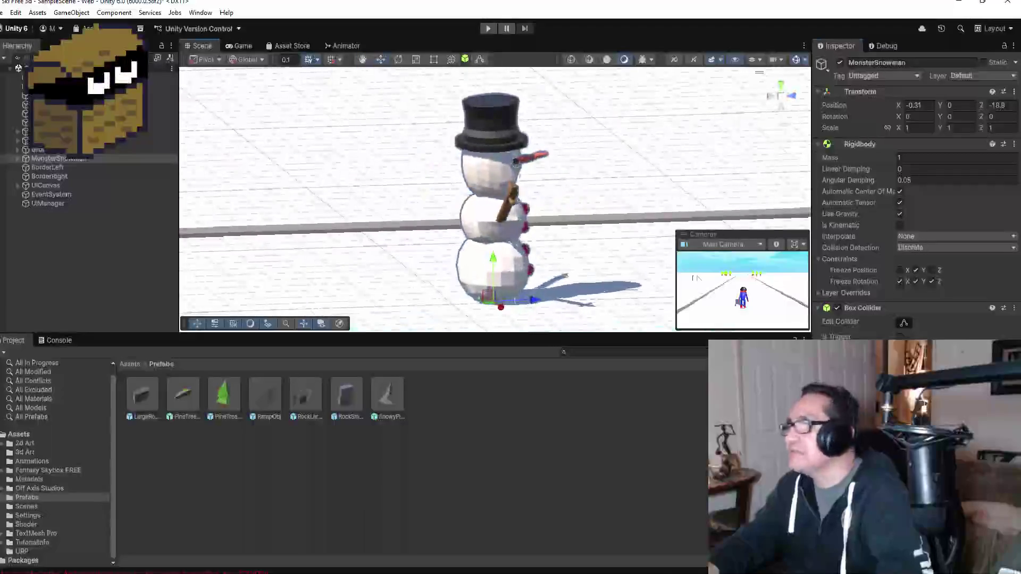
- In Edit Collider mode, stretch the snowman's box collider up to the top of its hat
{"action": "left_click", "coordinate": [904, 323]}
{"action": "left_click", "coordinate": [482, 61]}
{"action": "mouse_move", "coordinate": [581, 186]}
{"action": "left_mouse_down"}
{"action": "mouse_move", "coordinate": [532, 160]}
{"action": "mouse_move", "coordinate": [472, 167]}
{"action": "mouse_move", "coordinate": [520, 171]}
{"action": "mouse_move", "coordinate": [444, 165]}
{"action": "mouse_move", "coordinate": [298, 256]}
{"action": "left_mouse_up"}
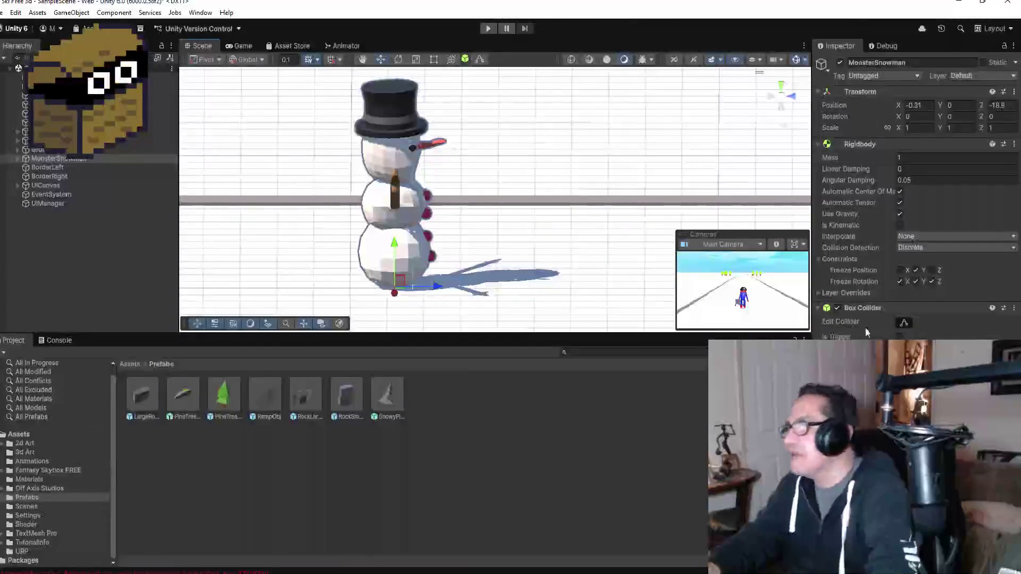
{"action": "left_click", "coordinate": [479, 60]}
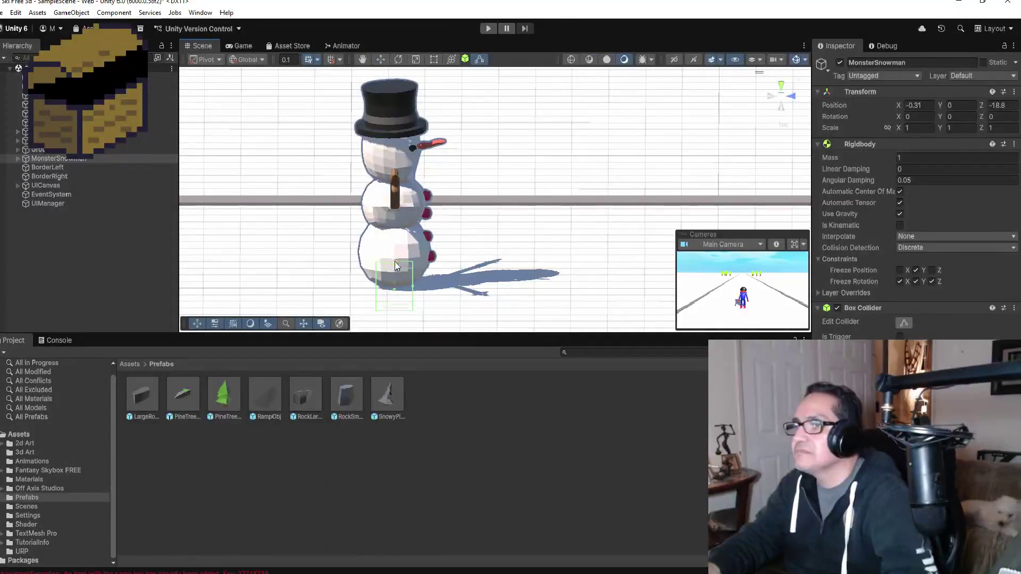
{"action": "left_click_drag", "start_coordinate": [394, 265], "coordinate": [383, 98]}
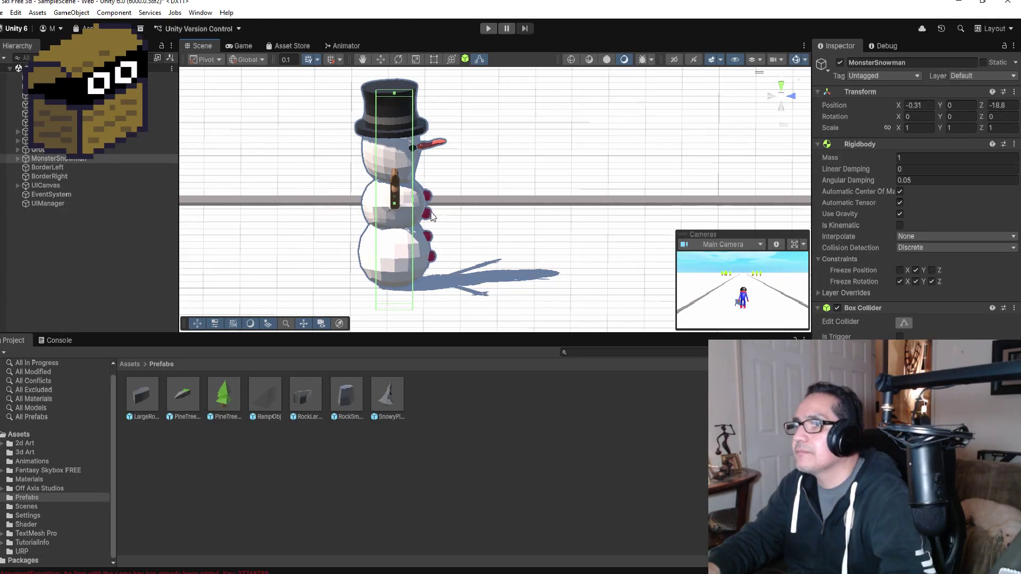
- Widen the box collider to fit the snowman's body and orbit around to check the fit
{"action": "mouse_move", "coordinate": [413, 312]}
{"action": "left_mouse_down"}
{"action": "mouse_move", "coordinate": [407, 303]}
{"action": "mouse_move", "coordinate": [397, 316]}
{"action": "mouse_move", "coordinate": [400, 303]}
{"action": "left_mouse_up"}
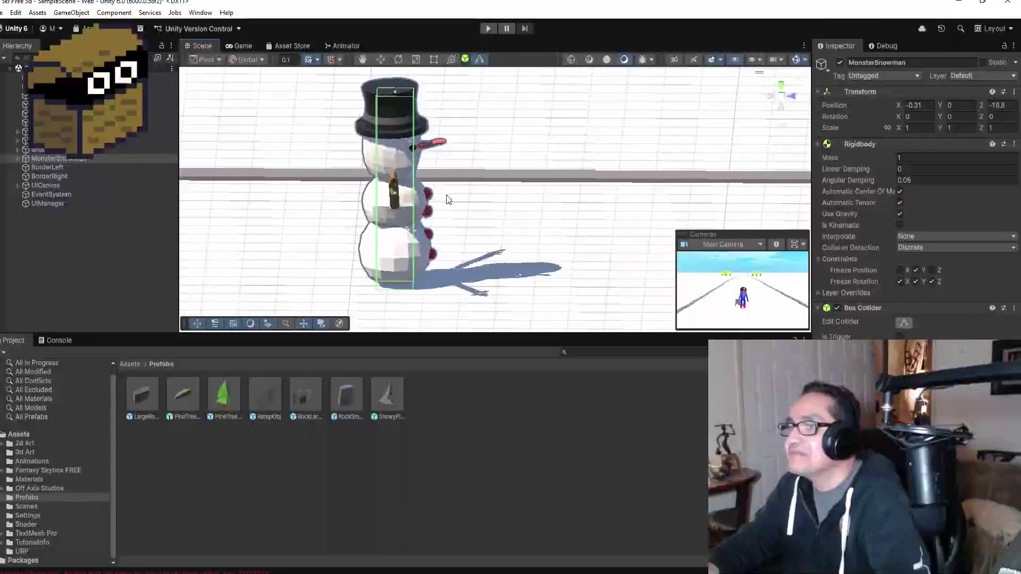
{"action": "left_click_drag", "start_coordinate": [414, 190], "coordinate": [430, 196]}
{"action": "left_click_drag", "start_coordinate": [512, 178], "coordinate": [308, 165]}
{"action": "mouse_move", "coordinate": [577, 183]}
{"action": "left_mouse_down"}
{"action": "mouse_move", "coordinate": [517, 175]}
{"action": "mouse_move", "coordinate": [568, 183]}
{"action": "mouse_move", "coordinate": [615, 159]}
{"action": "mouse_move", "coordinate": [481, 157]}
{"action": "mouse_move", "coordinate": [377, 173]}
{"action": "mouse_move", "coordinate": [655, 164]}
{"action": "mouse_move", "coordinate": [403, 178]}
{"action": "mouse_move", "coordinate": [486, 165]}
{"action": "mouse_move", "coordinate": [574, 188]}
{"action": "mouse_move", "coordinate": [701, 191]}
{"action": "left_mouse_up"}
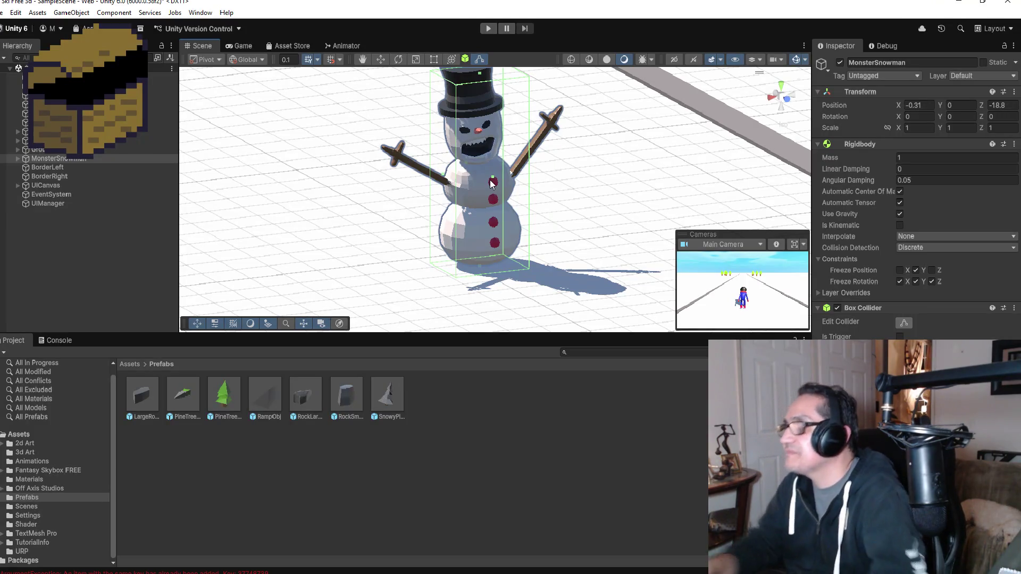
{"action": "mouse_move", "coordinate": [581, 158]}
{"action": "left_mouse_down"}
{"action": "mouse_move", "coordinate": [491, 138]}
{"action": "mouse_move", "coordinate": [588, 157]}
{"action": "mouse_move", "coordinate": [500, 169]}
{"action": "mouse_move", "coordinate": [418, 161]}
{"action": "left_mouse_up"}
{"action": "mouse_move", "coordinate": [620, 189]}
{"action": "left_mouse_down"}
{"action": "mouse_move", "coordinate": [544, 181]}
{"action": "mouse_move", "coordinate": [627, 116]}
{"action": "mouse_move", "coordinate": [594, 108]}
{"action": "mouse_move", "coordinate": [661, 166]}
{"action": "mouse_move", "coordinate": [605, 169]}
{"action": "mouse_move", "coordinate": [830, 259]}
{"action": "left_mouse_up"}
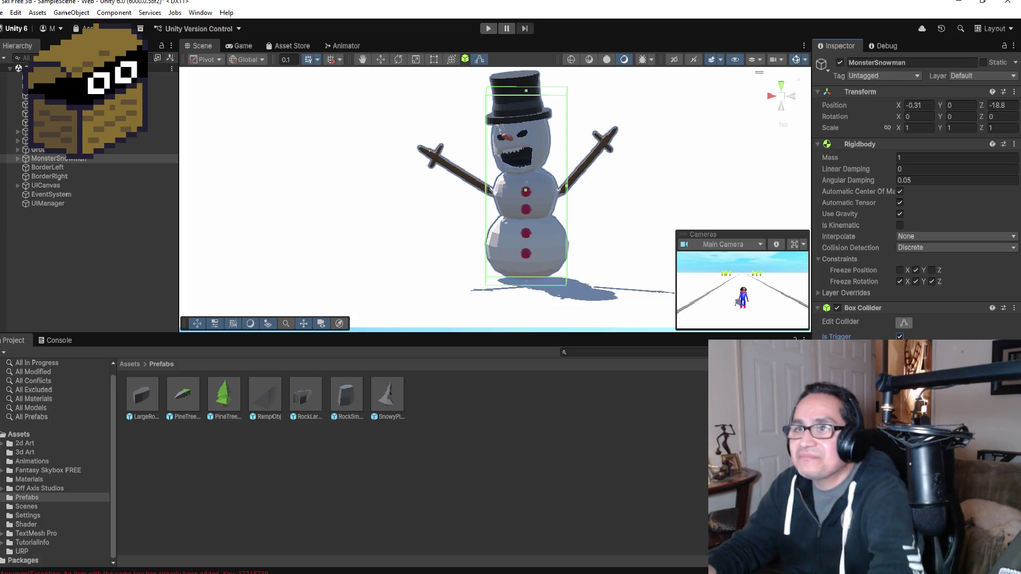
- Give the MonsterSnowman object the Enemy tag from the Inspector's Tag dropdown
{"action": "left_click", "coordinate": [63, 158]}
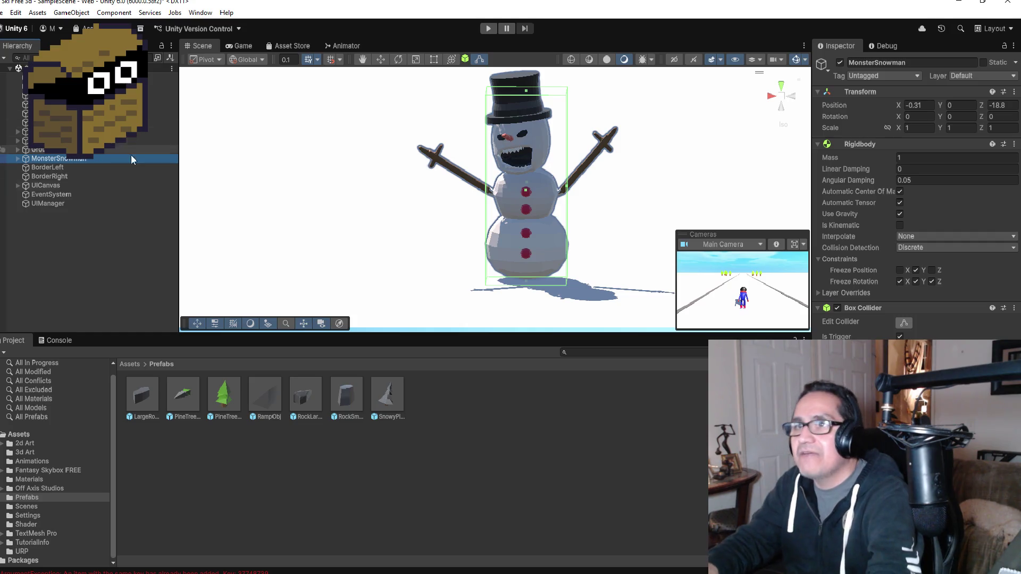
{"action": "scroll", "coordinate": [640, 297], "scroll_direction": "down", "scroll_amount": 2}
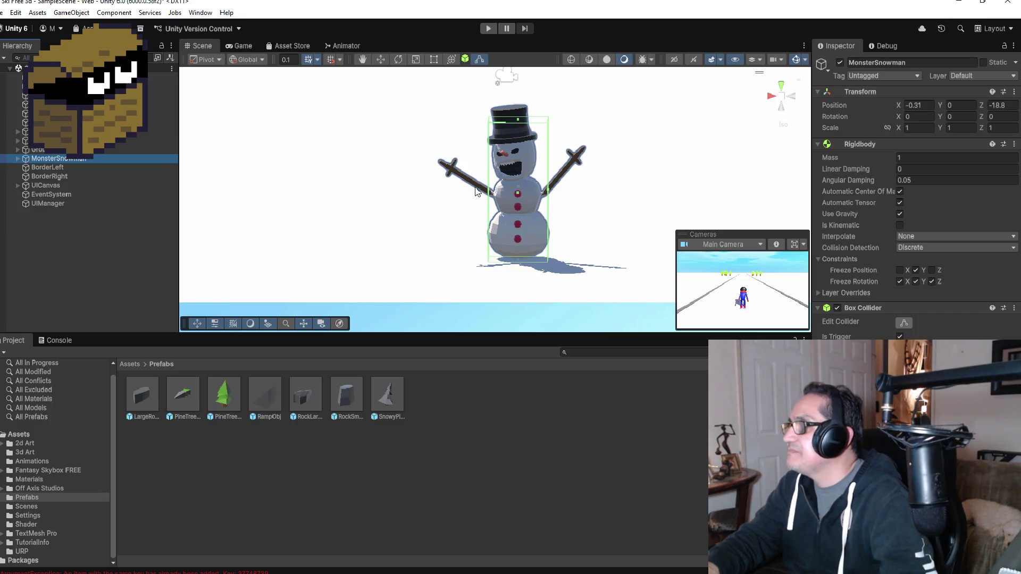
{"action": "left_click", "coordinate": [881, 77]}
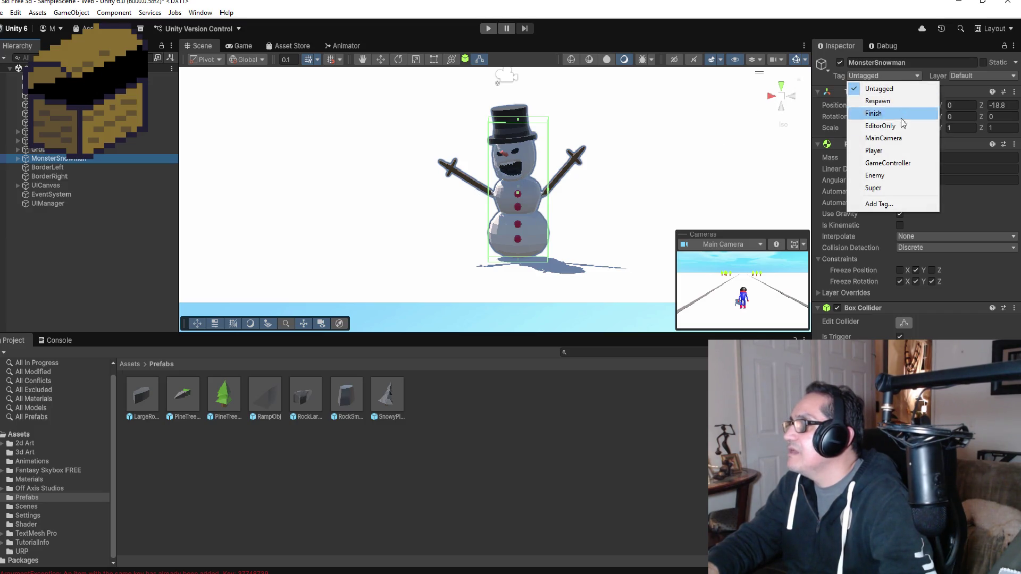
{"action": "left_click", "coordinate": [890, 176]}
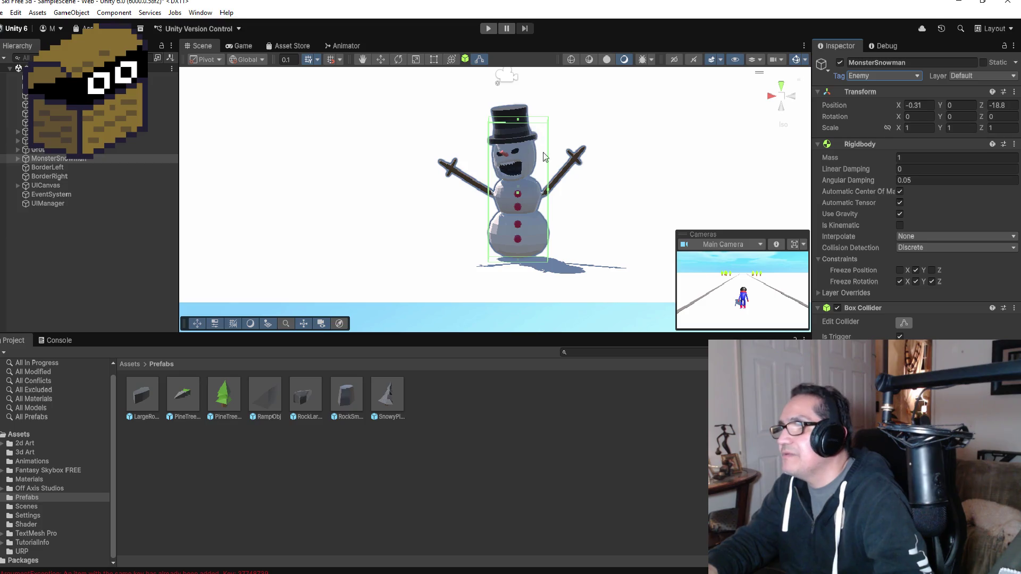
{"action": "left_click_drag", "start_coordinate": [597, 143], "coordinate": [715, 141]}
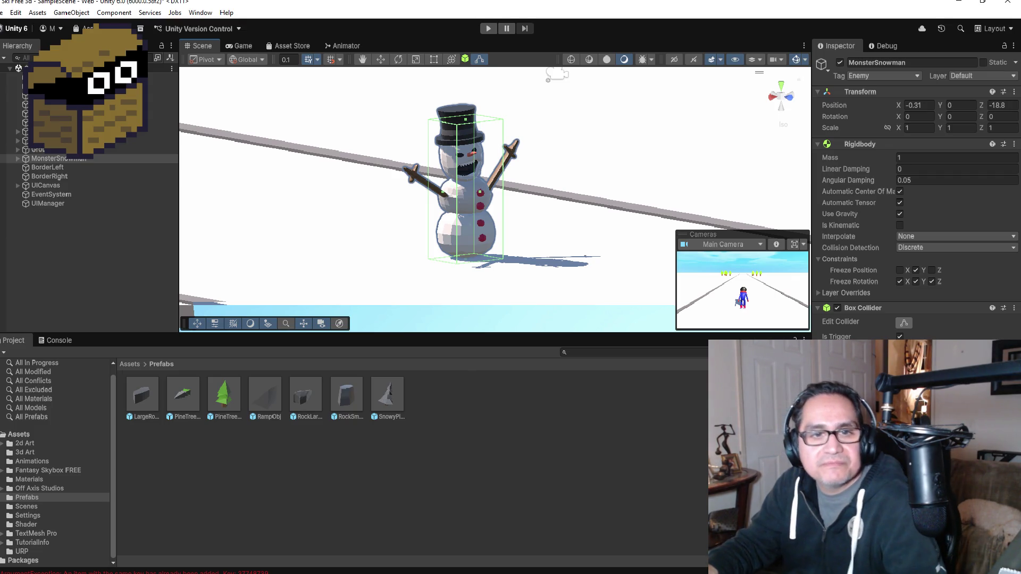
- Reselect MonsterSnowman, frame it in the Scene view, and switch to Visual Studio
{"action": "left_click", "coordinate": [111, 255]}
{"action": "left_click", "coordinate": [55, 195]}
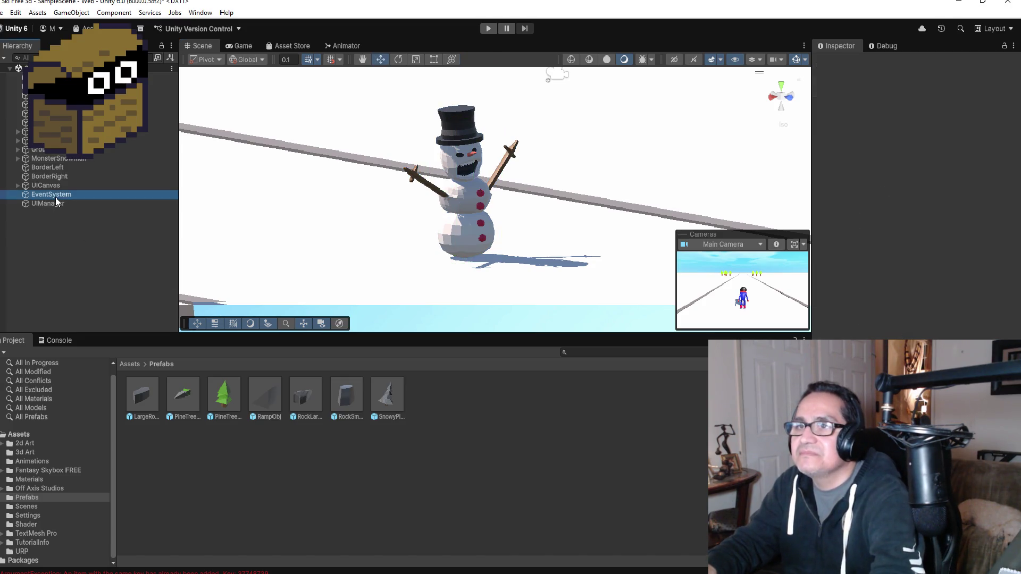
{"action": "left_click", "coordinate": [57, 159]}
{"action": "key", "text": "f"}
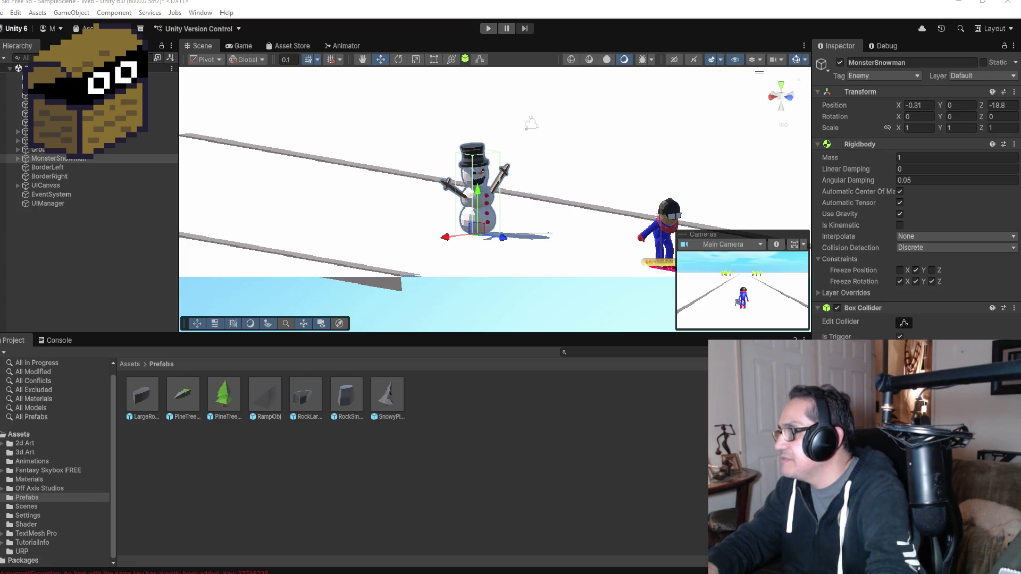
{"action": "key", "text": "alt+Tab"}
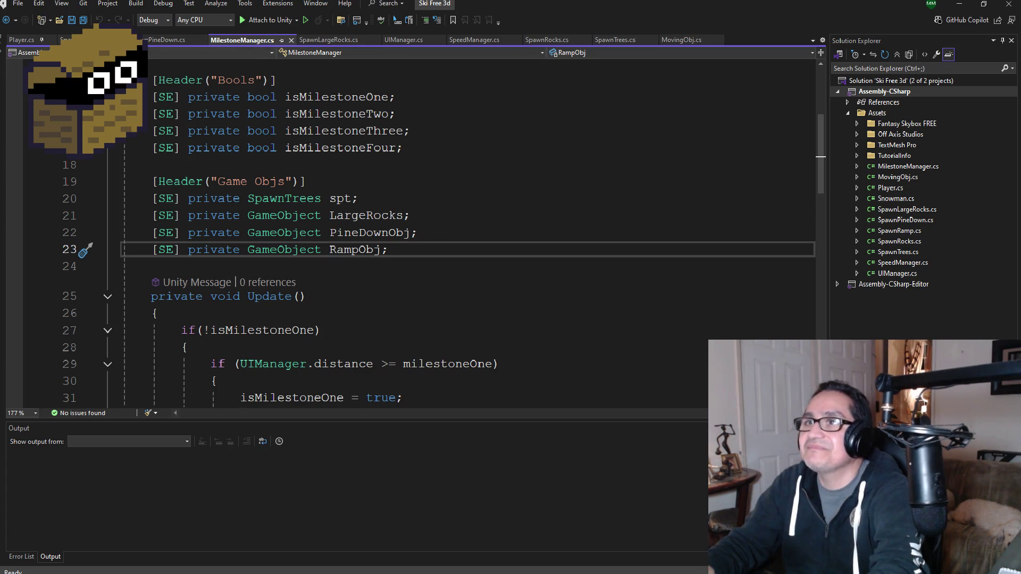
- Save MilestoneManager.cs, then delete the default Start and Update methods from Snowman.cs and save
{"action": "key", "text": "ctrl+s"}
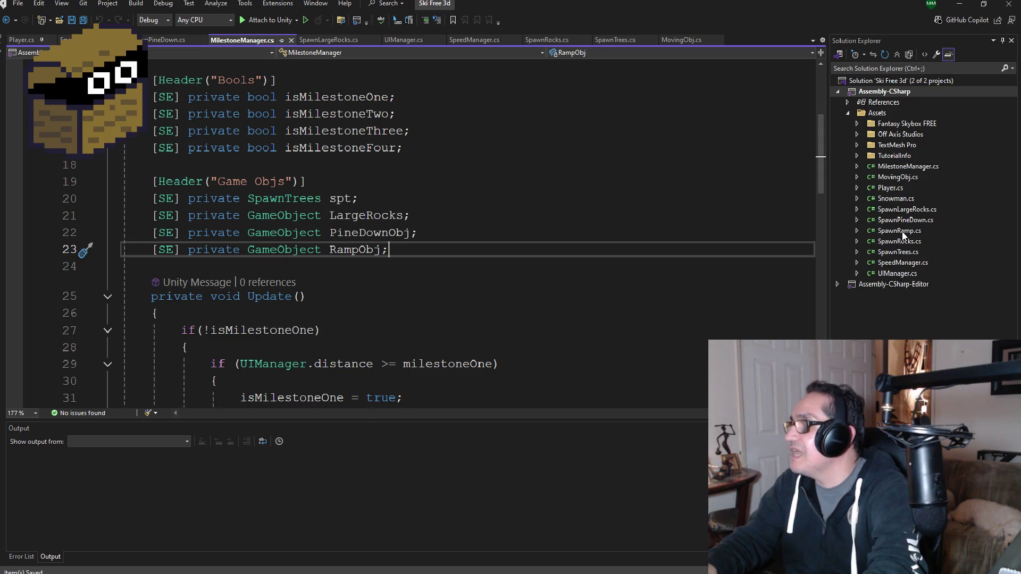
{"action": "double_click", "coordinate": [896, 199]}
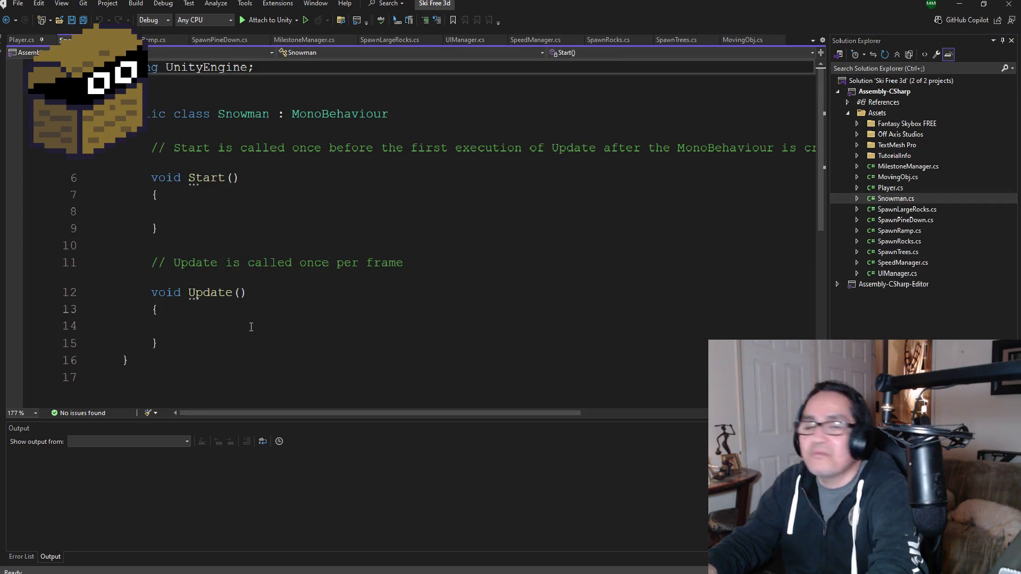
{"action": "mouse_move", "coordinate": [159, 343]}
{"action": "left_mouse_down"}
{"action": "mouse_move", "coordinate": [123, 311]}
{"action": "mouse_move", "coordinate": [117, 157]}
{"action": "left_mouse_up"}
{"action": "key", "text": "Delete"}
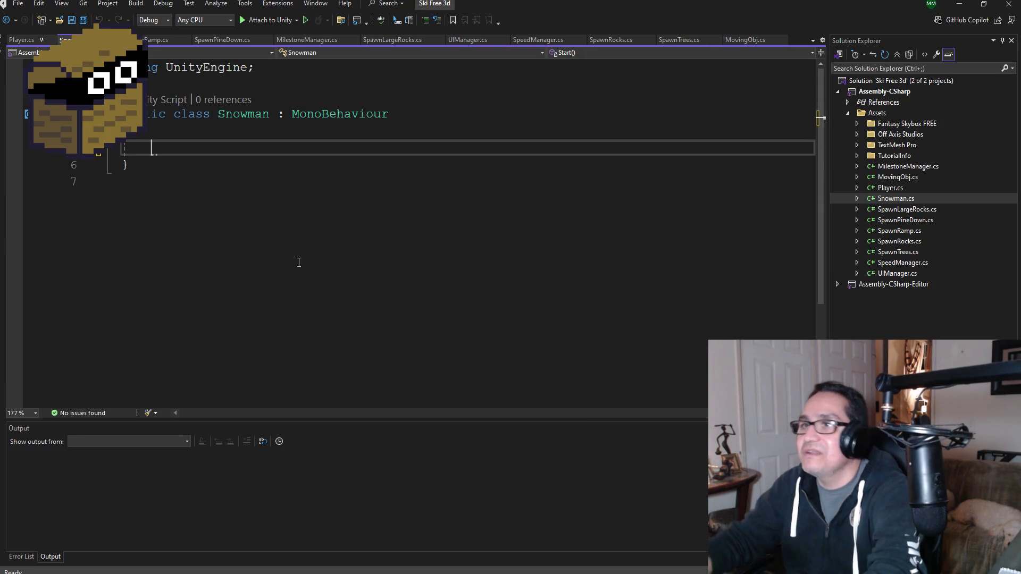
{"action": "key", "text": "ctrl+s"}
- Copy the SE = UnityEngine.SerializeField alias from SpawnPineDown.cs below using UnityEngine in Snowman.cs and save
{"action": "left_click", "coordinate": [288, 72]}
{"action": "key", "text": "Return"}
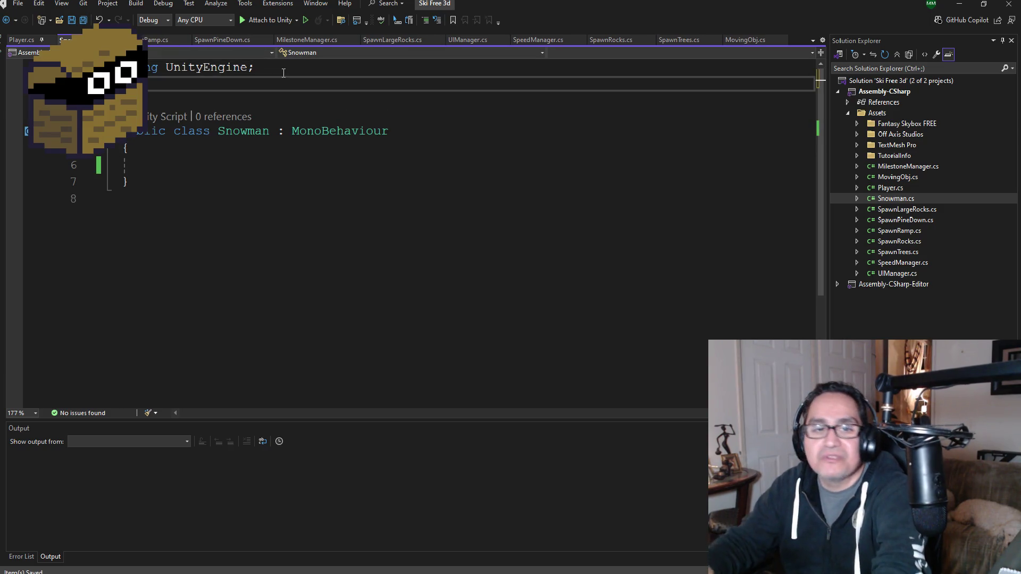
{"action": "double_click", "coordinate": [903, 220]}
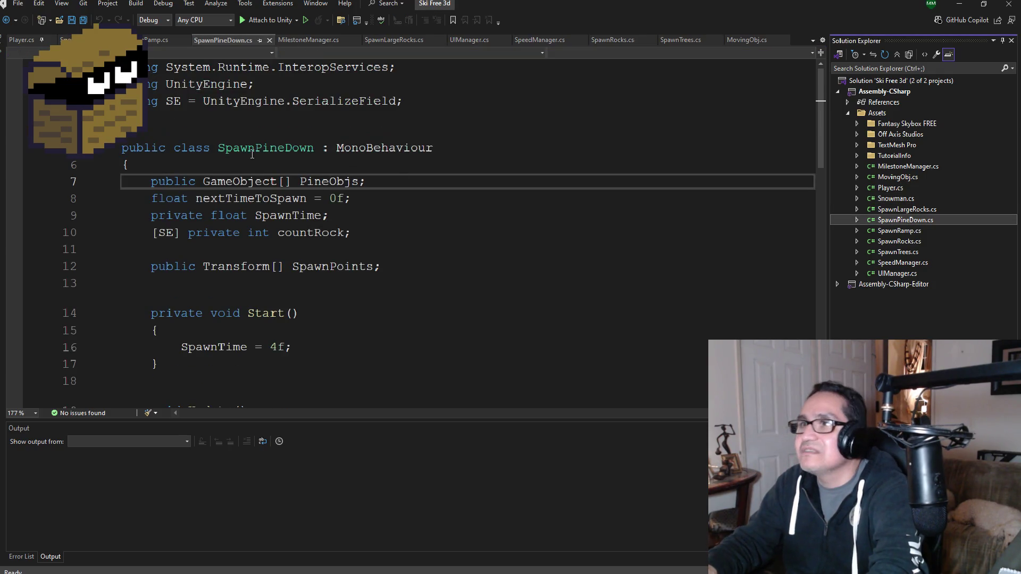
{"action": "left_click_drag", "start_coordinate": [403, 102], "coordinate": [122, 103]}
{"action": "key", "text": "ctrl+c"}
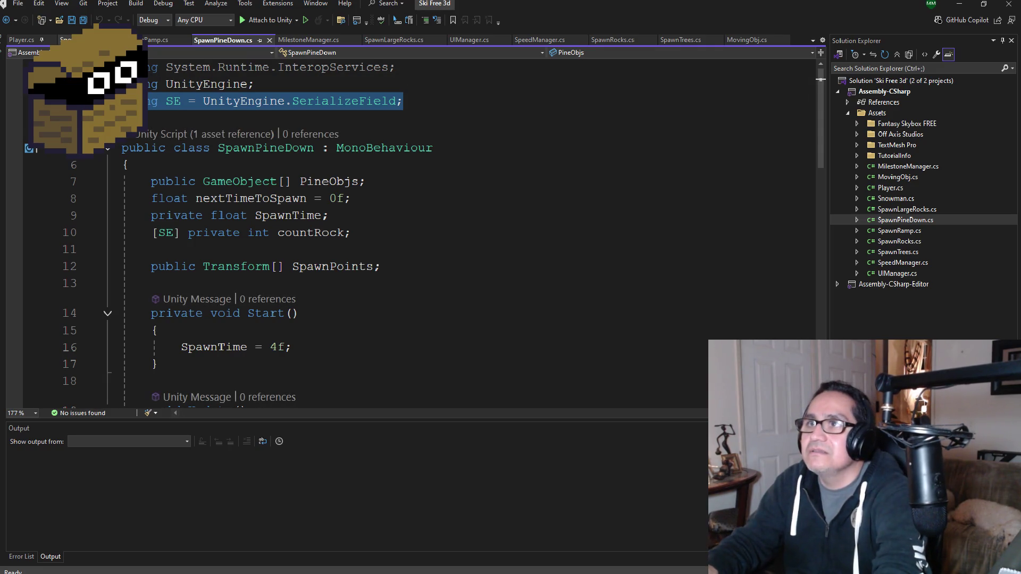
{"action": "left_click", "coordinate": [65, 40]}
{"action": "key", "text": "ctrl+v"}
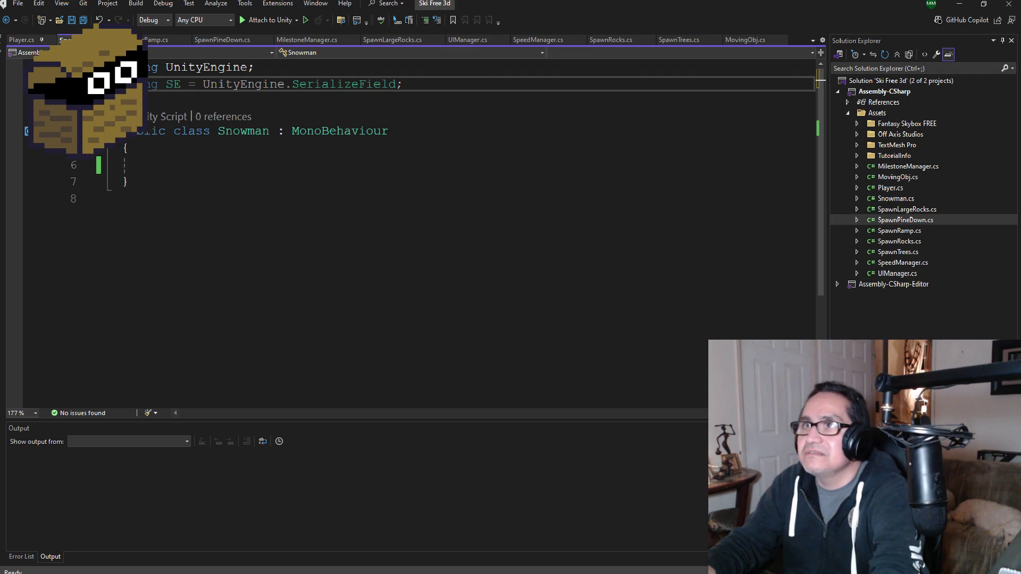
{"action": "key", "text": "ctrl+s"}
{"action": "left_click", "coordinate": [155, 168]}
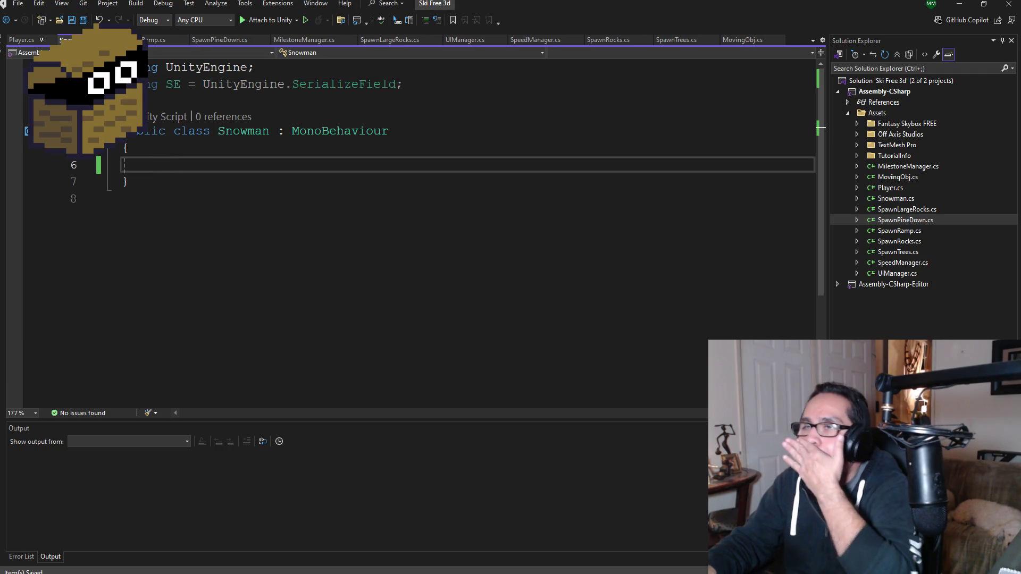